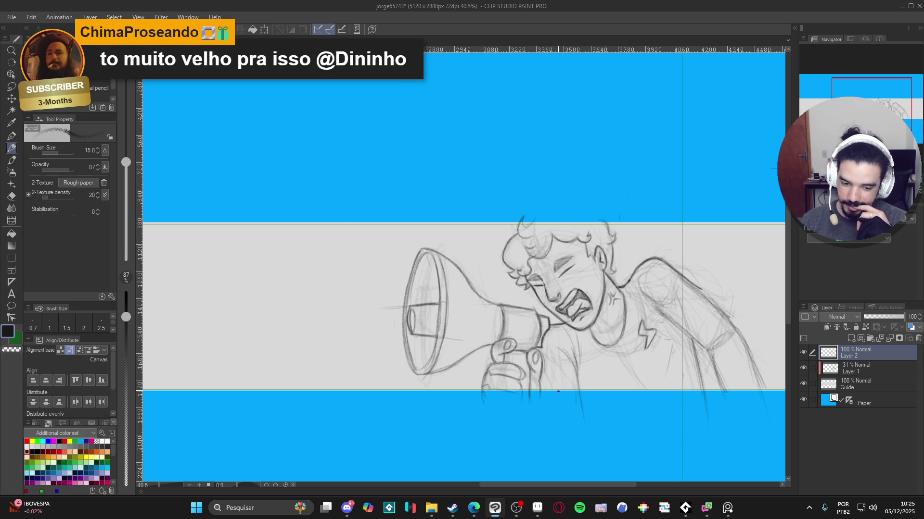
Darken the left edge of the megaphone handle with a short pencil stroke on Layer 2.
drag(501, 309, 498, 332)
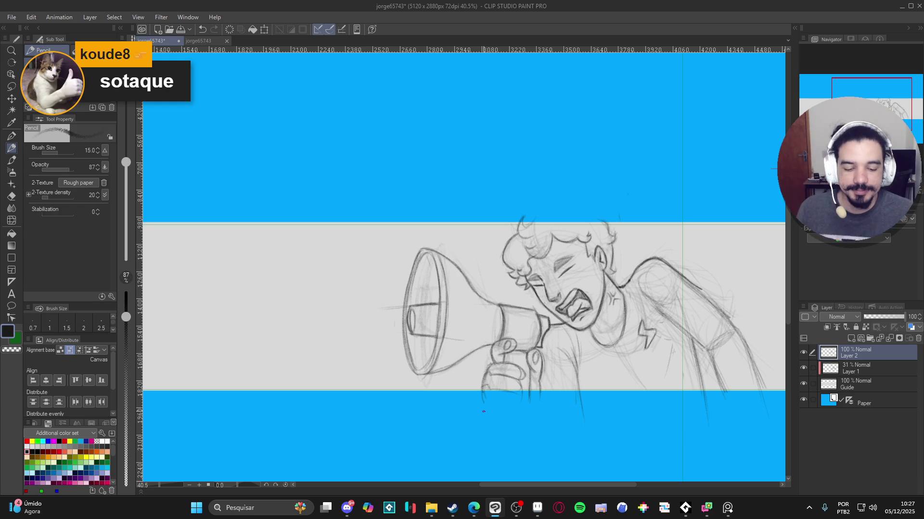
Zoom and pan to frame the figure, then save the drawing with Ctrl+S.
scroll(553, 360, down, 3)
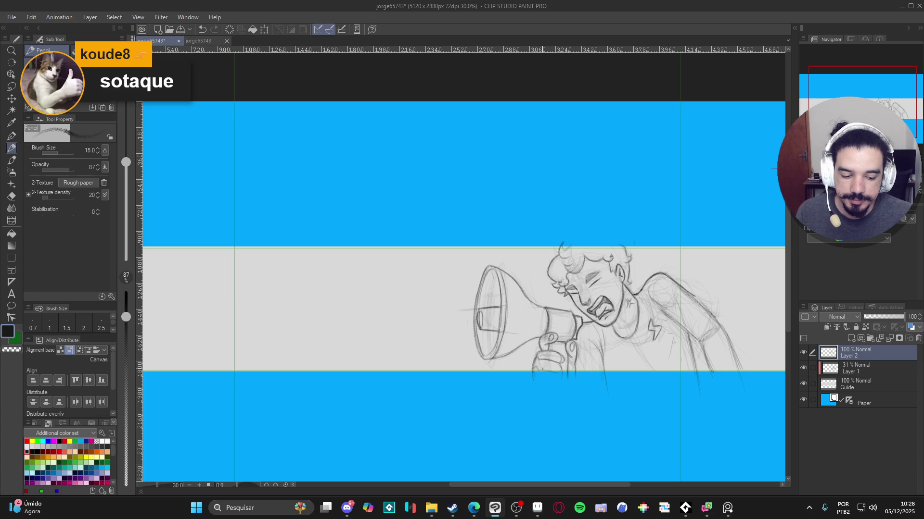
scroll(550, 366, up, 2)
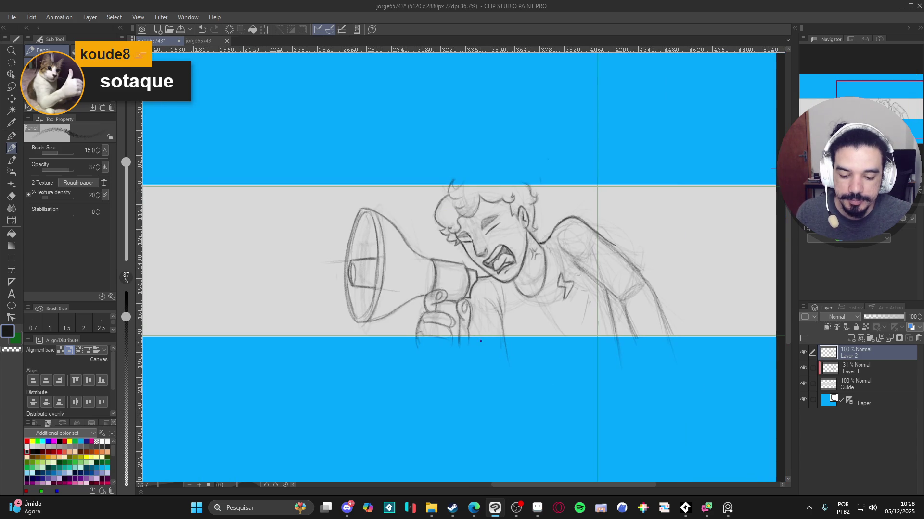
scroll(507, 339, up, 2)
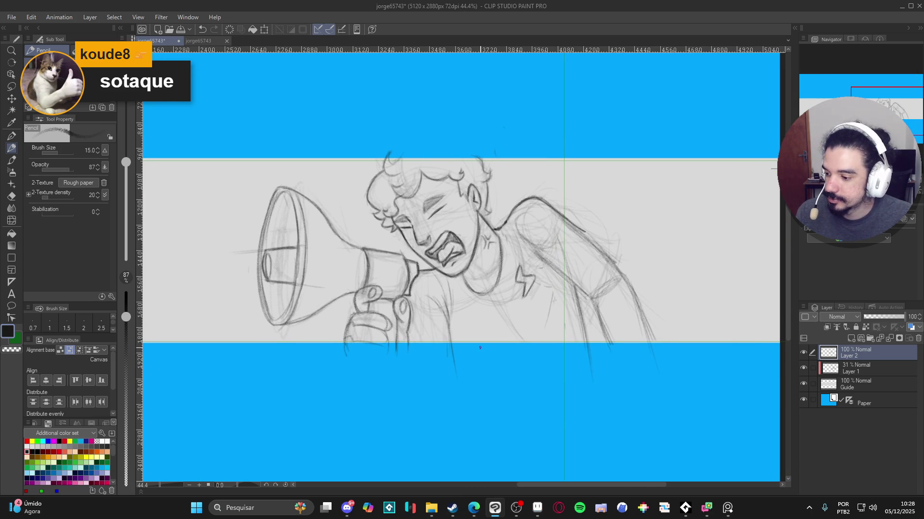
drag(511, 339, 471, 358)
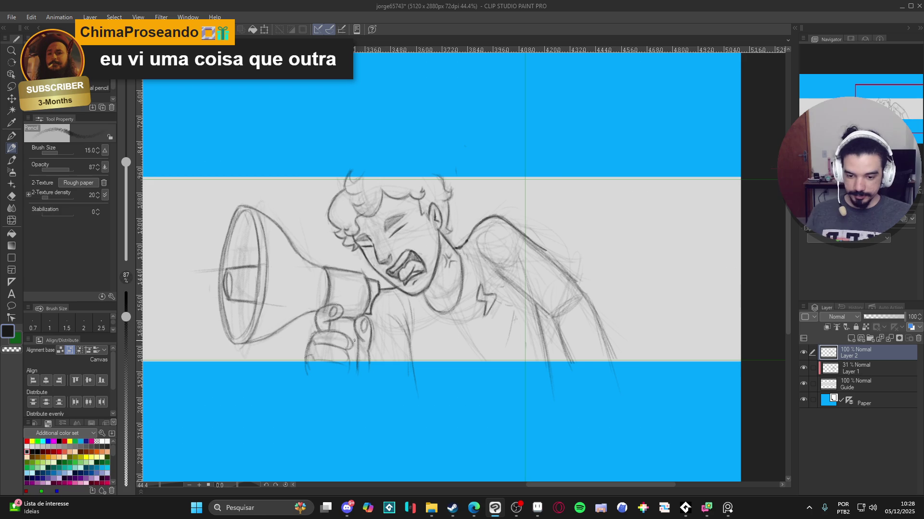
scroll(446, 344, up, 3)
scroll(488, 408, down, 2)
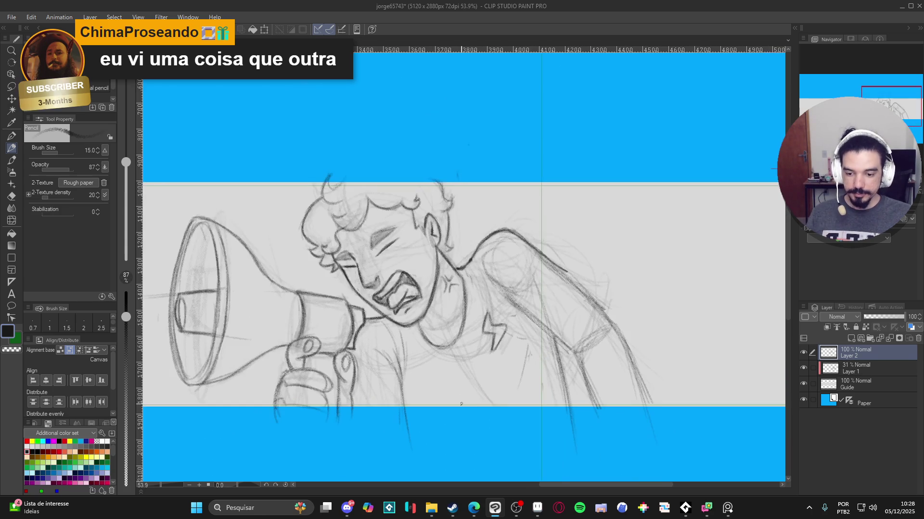
key(ctrl+s)
Darken the raised arm's outline from the shoulder down to the chest with pencil strokes.
drag(580, 272, 599, 280)
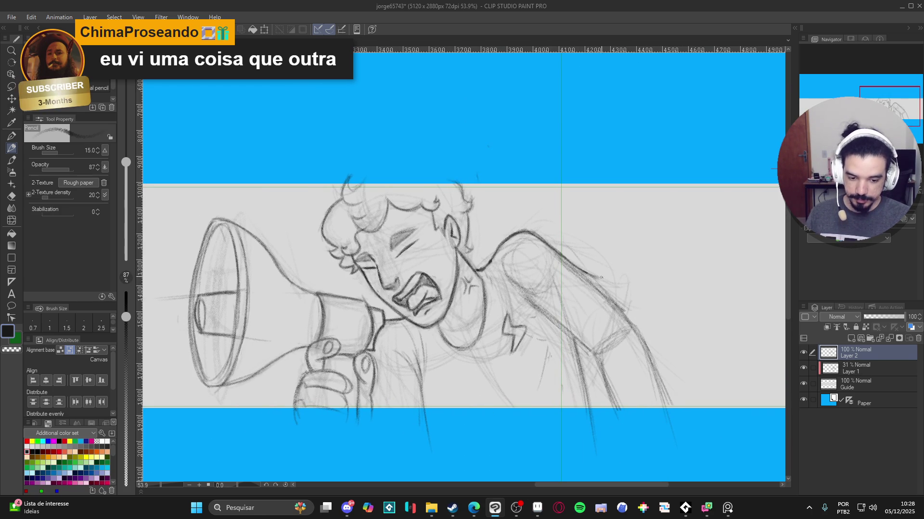
drag(594, 282, 564, 317)
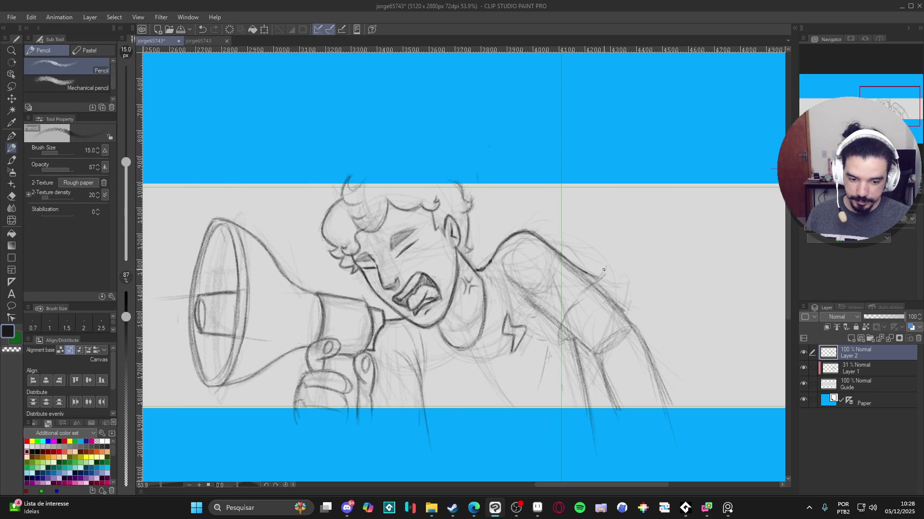
drag(597, 281, 561, 349)
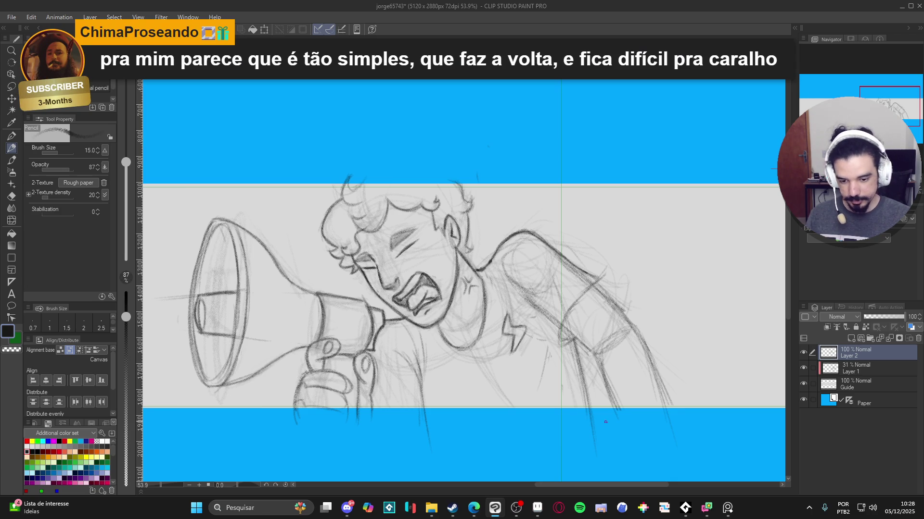
drag(531, 315, 558, 344)
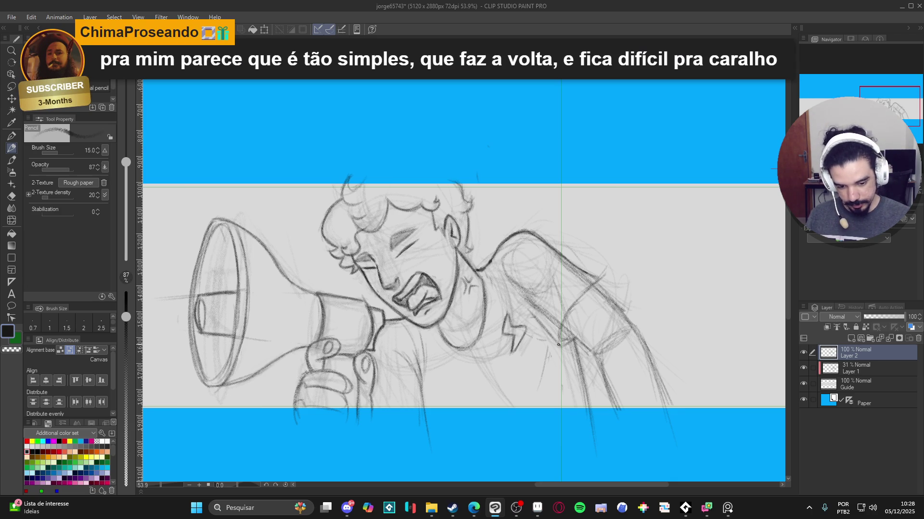
drag(522, 295, 539, 325)
key(e)
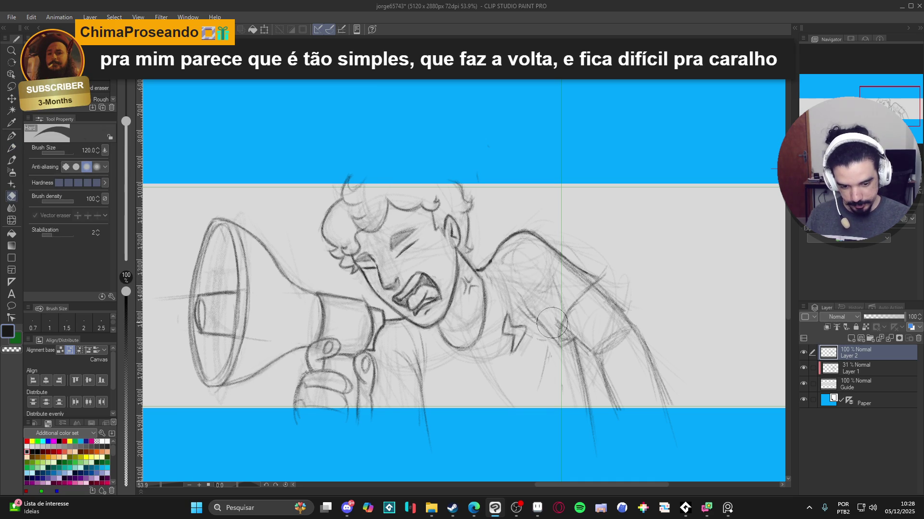
Retrace the upper arm, lower arm and sleeve line with the pencil.
key(p)
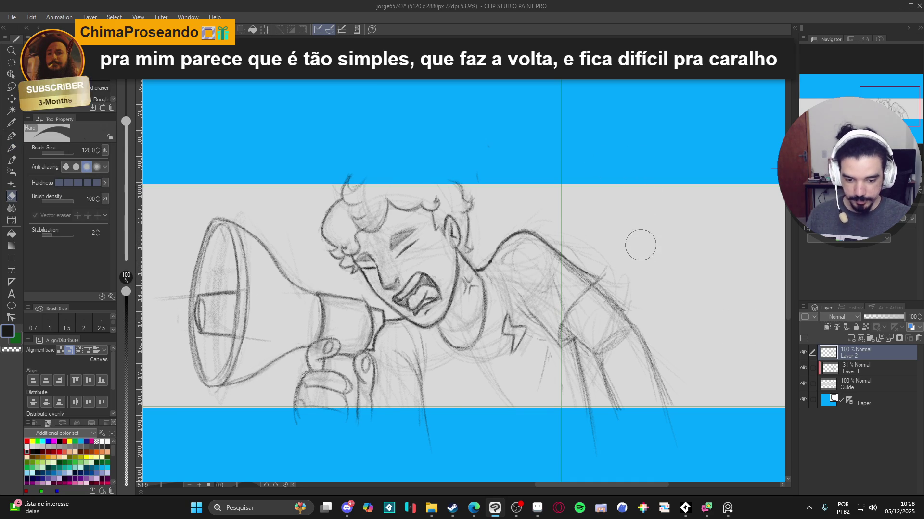
scroll(645, 337, down, 2)
key(e)
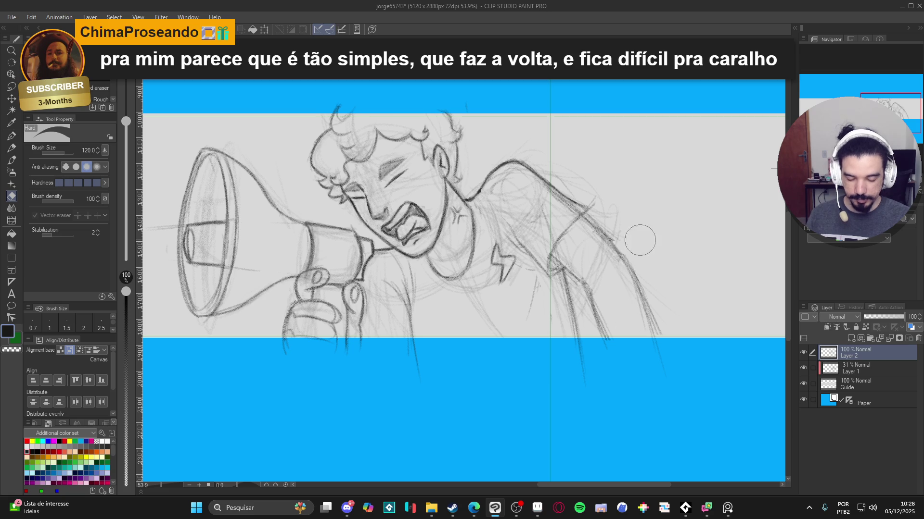
key(p)
drag(684, 288, 712, 326)
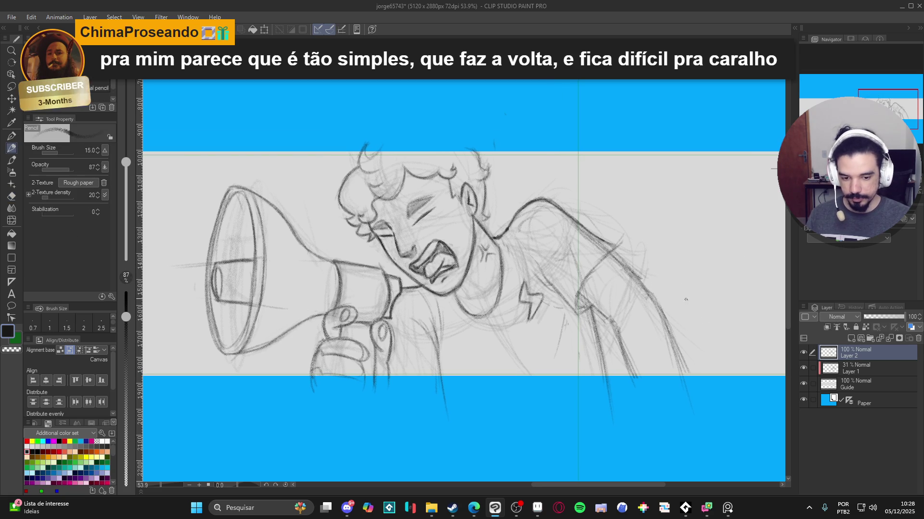
drag(593, 237, 637, 274)
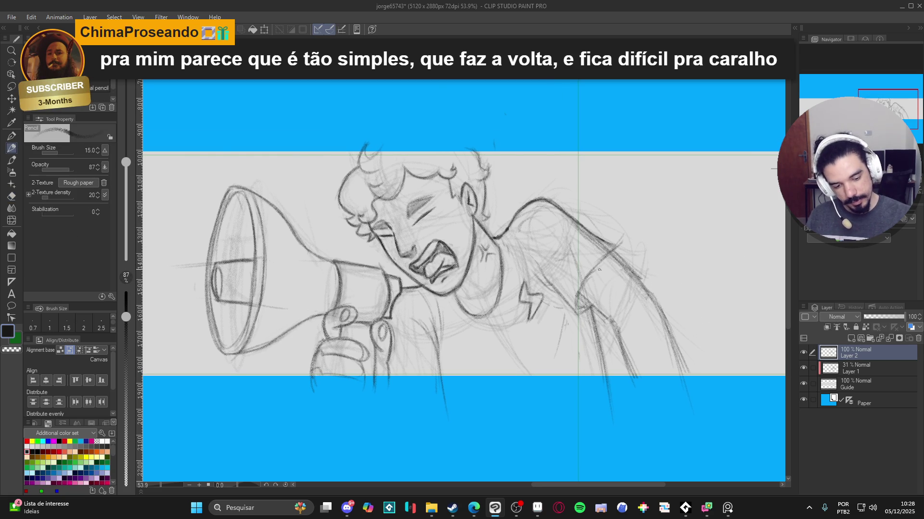
drag(585, 298, 618, 333)
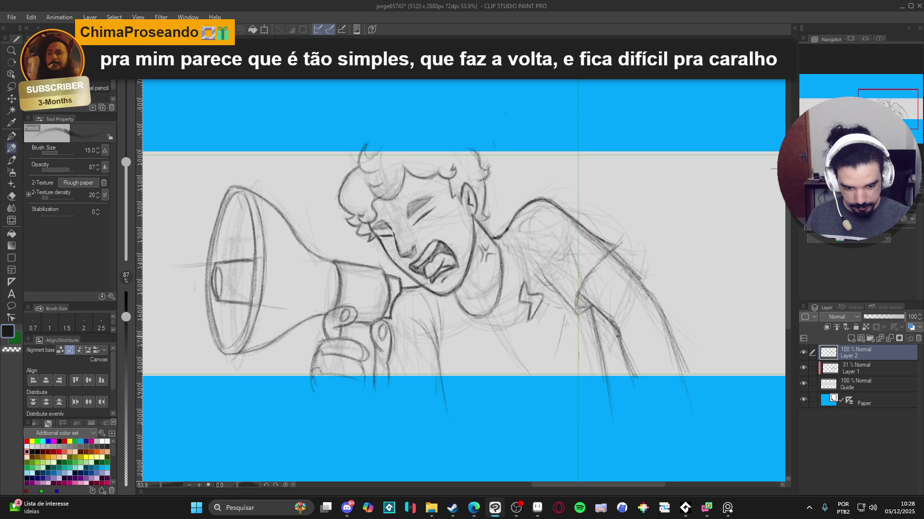
drag(619, 341, 631, 379)
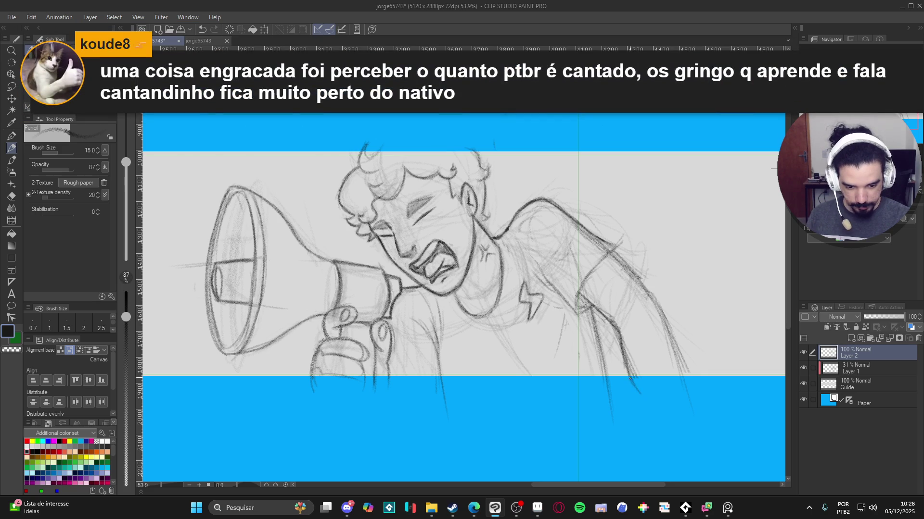
Shrink the eraser to 60, then darken the sleeve, shoulder and arm lines again.
key(e)
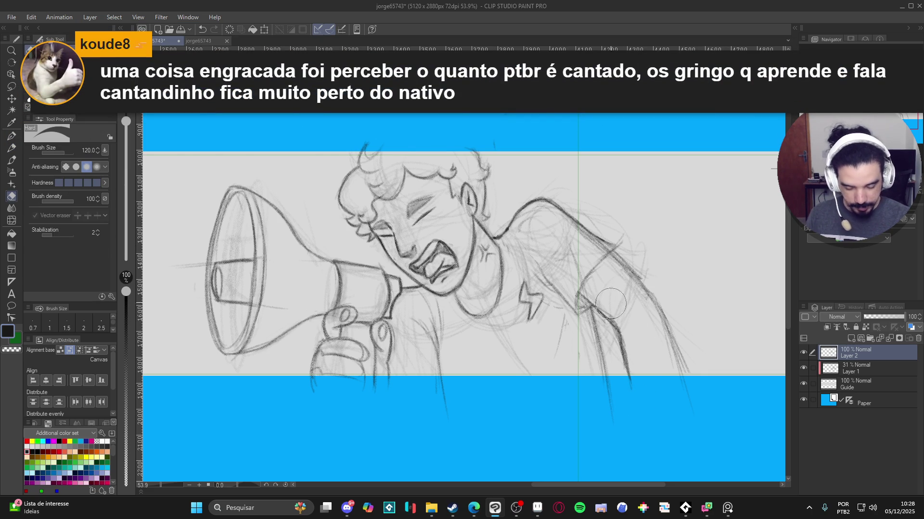
key(bracketleft)
key(bracketleft)
key(bracketleft)
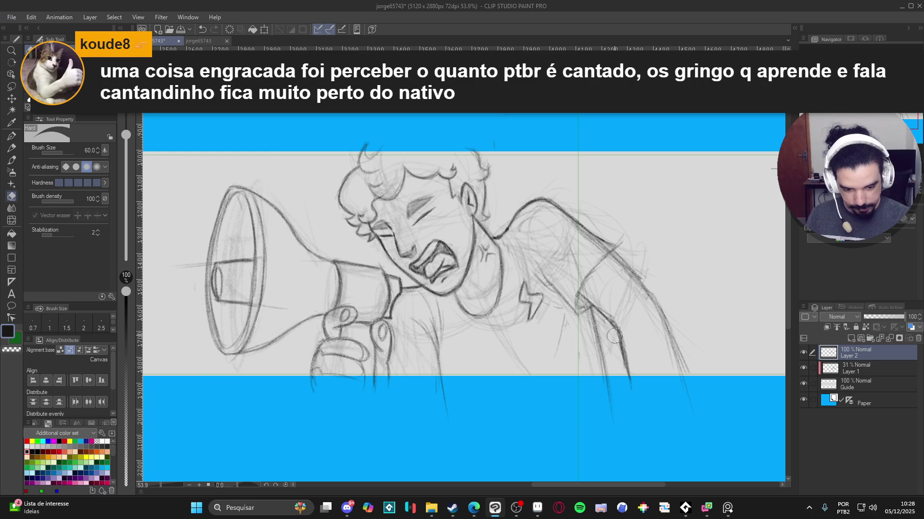
key(p)
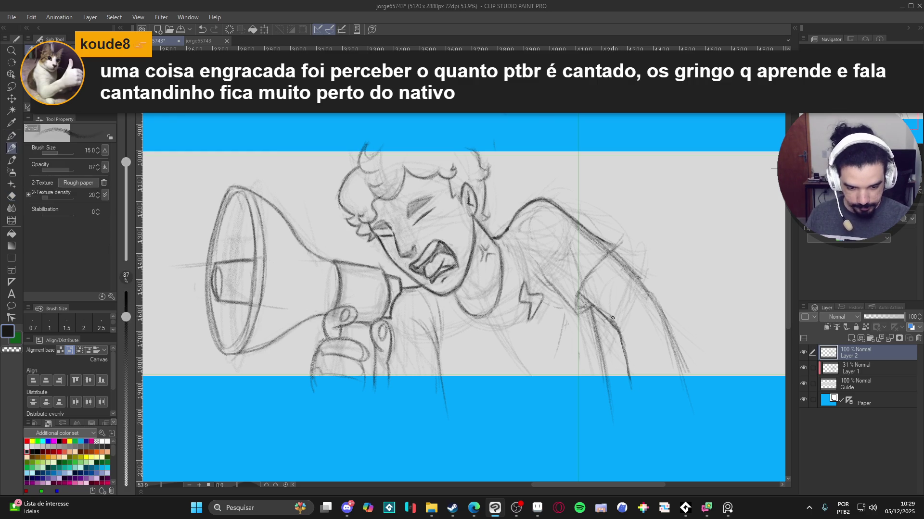
drag(625, 354, 630, 385)
key(e)
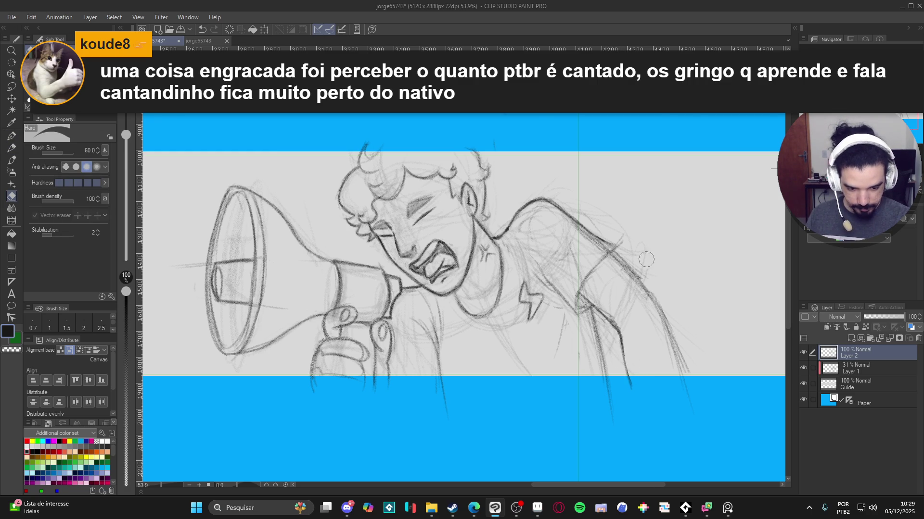
key(p)
key(p)
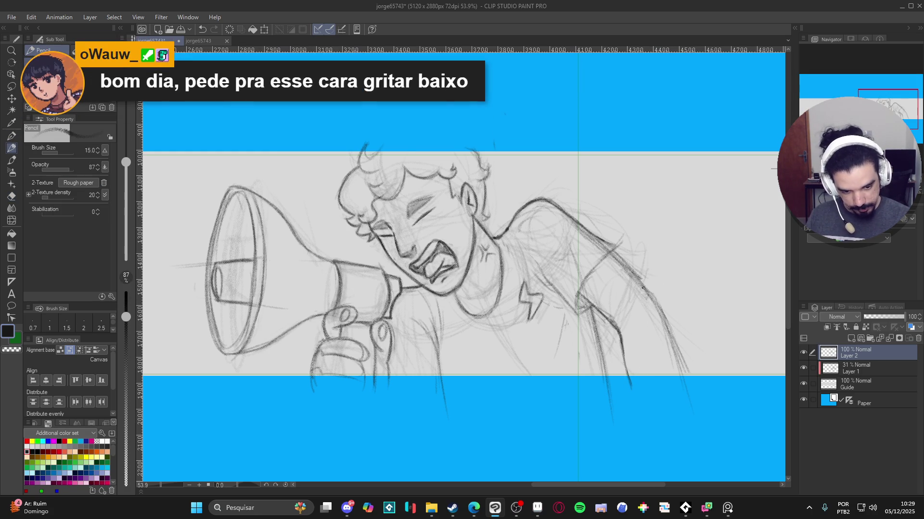
drag(653, 298, 685, 382)
drag(666, 334, 689, 388)
drag(621, 252, 641, 285)
drag(575, 288, 612, 322)
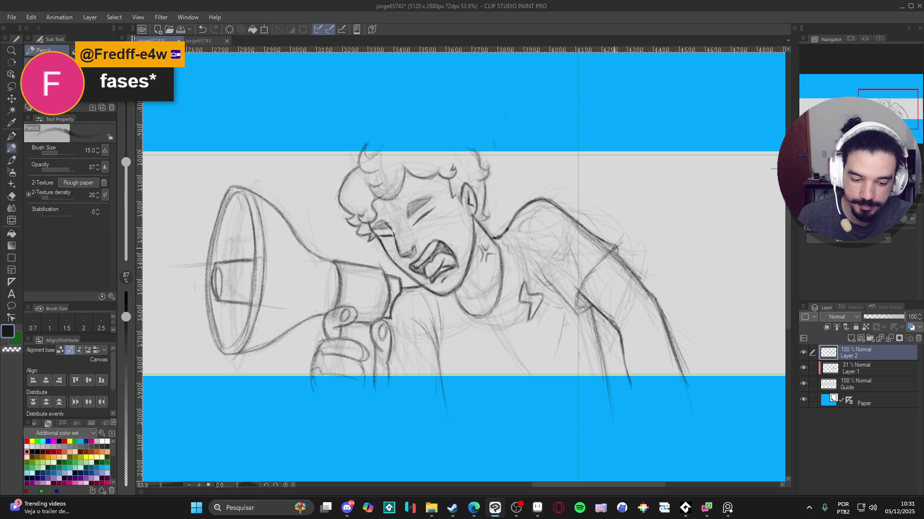
Darken the shoulder top, sleeve cuff and lower arm lines down to the banner edge.
mouse_move(612, 250)
mouse_down()
mouse_move(578, 307)
mouse_move(611, 251)
mouse_up()
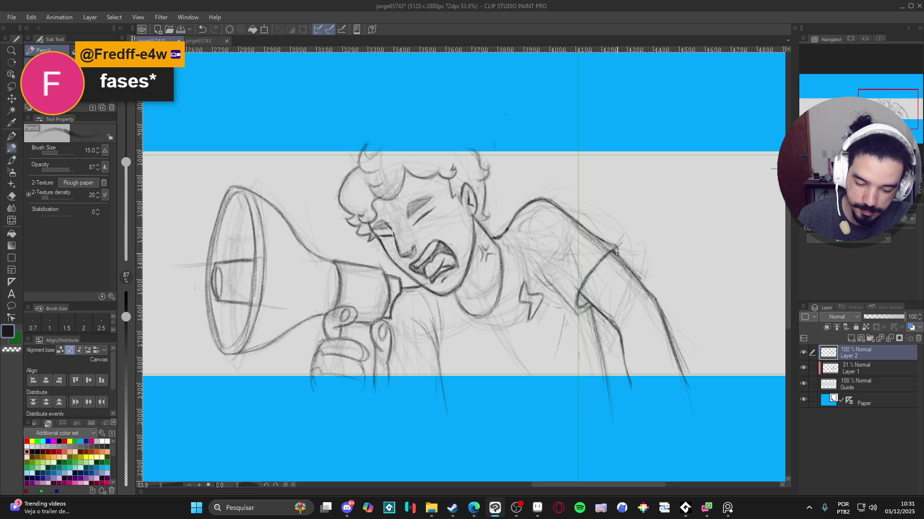
drag(616, 248, 607, 242)
mouse_move(593, 308)
mouse_down()
mouse_move(576, 311)
mouse_move(532, 264)
mouse_up()
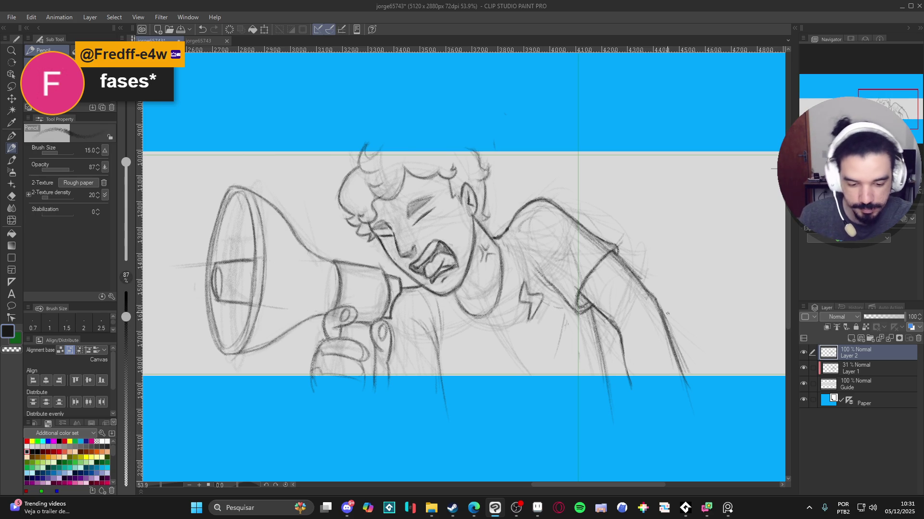
scroll(667, 313, down, 2)
scroll(678, 328, up, 1)
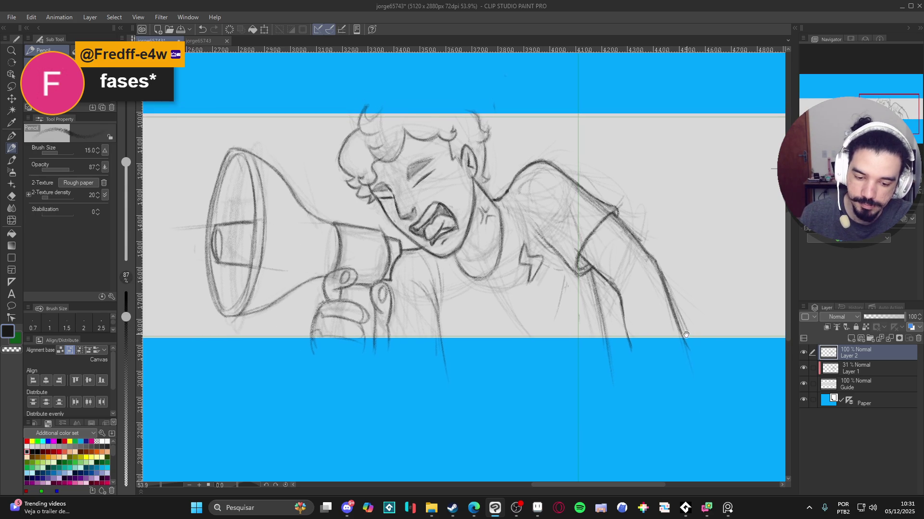
drag(595, 298, 593, 345)
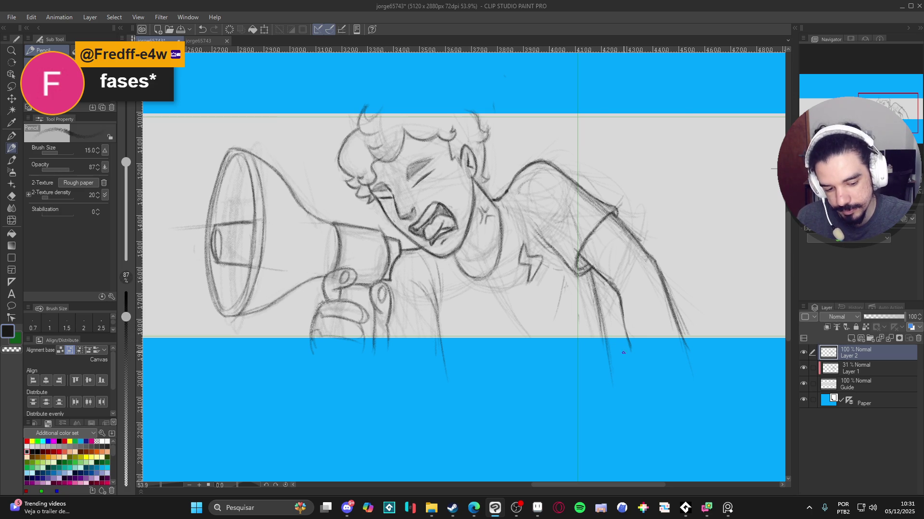
Pan across the sketch and zoom out to about 33% to see it whole.
drag(711, 371, 772, 414)
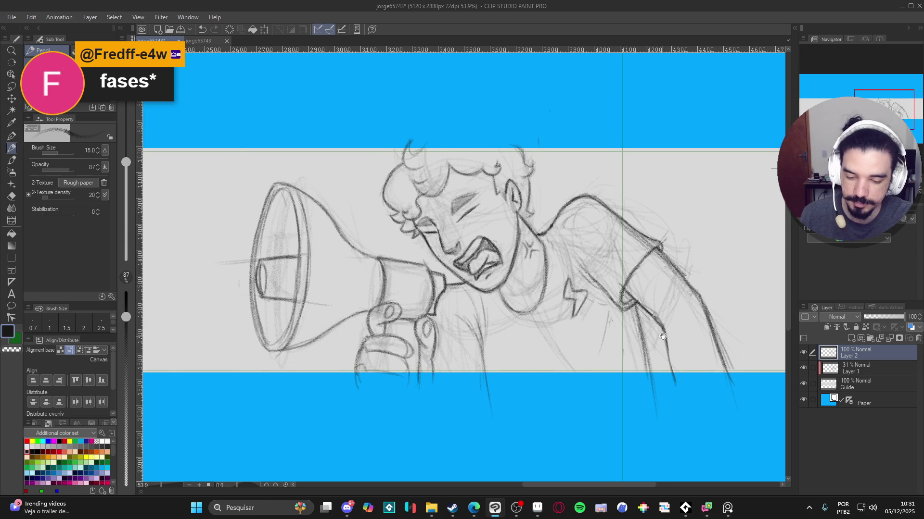
drag(665, 329, 685, 332)
scroll(459, 356, down, 2)
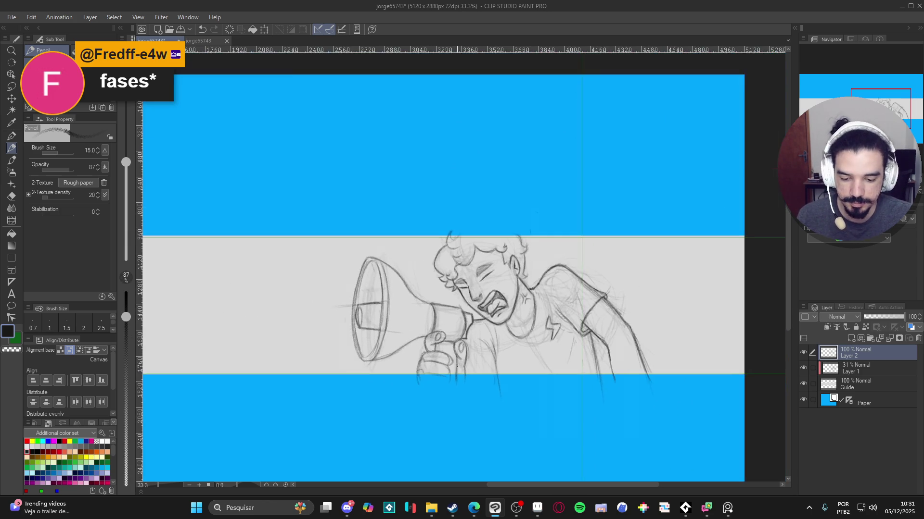
Flip the canvas view horizontally and reframe it around the figure and megaphone.
key(h)
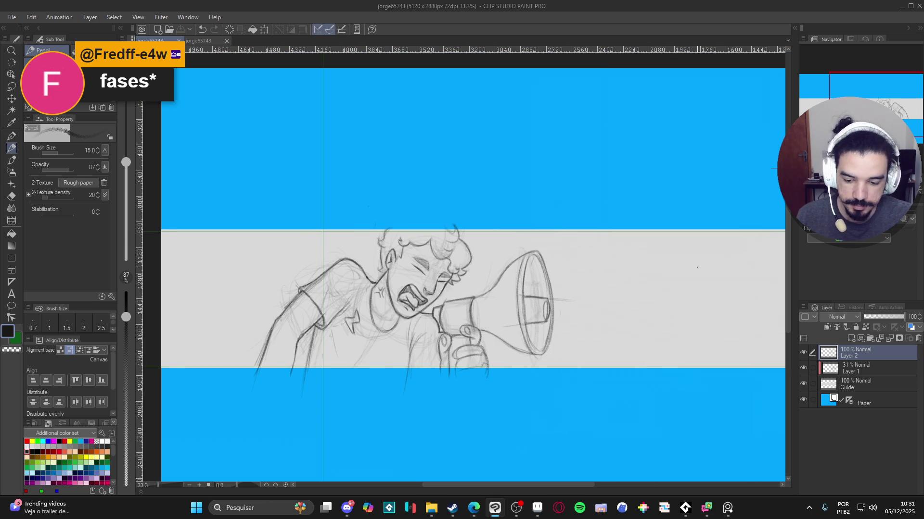
drag(563, 303, 484, 308)
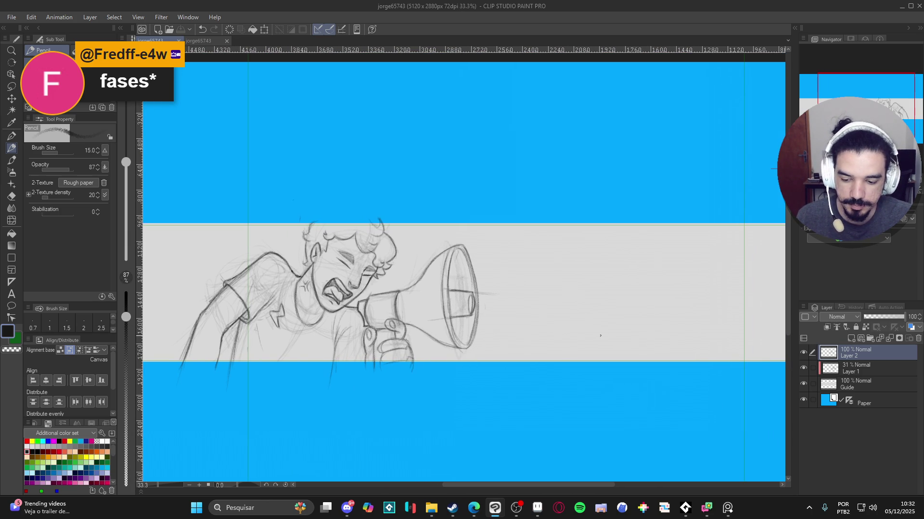
drag(587, 334, 518, 333)
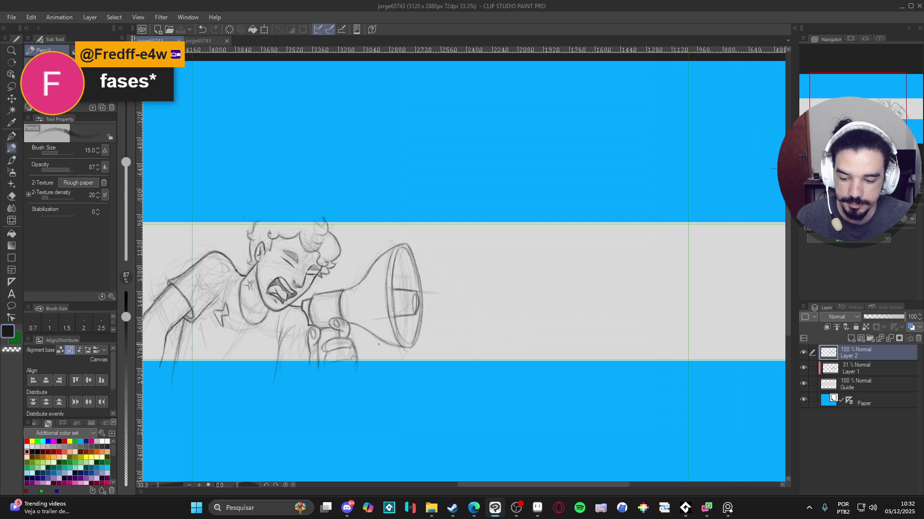
drag(203, 348, 266, 353)
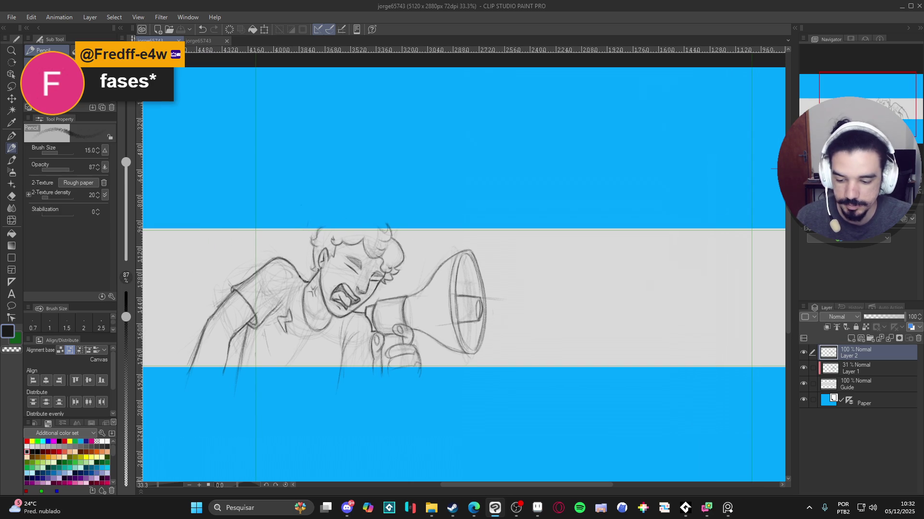
scroll(318, 271, up, 1)
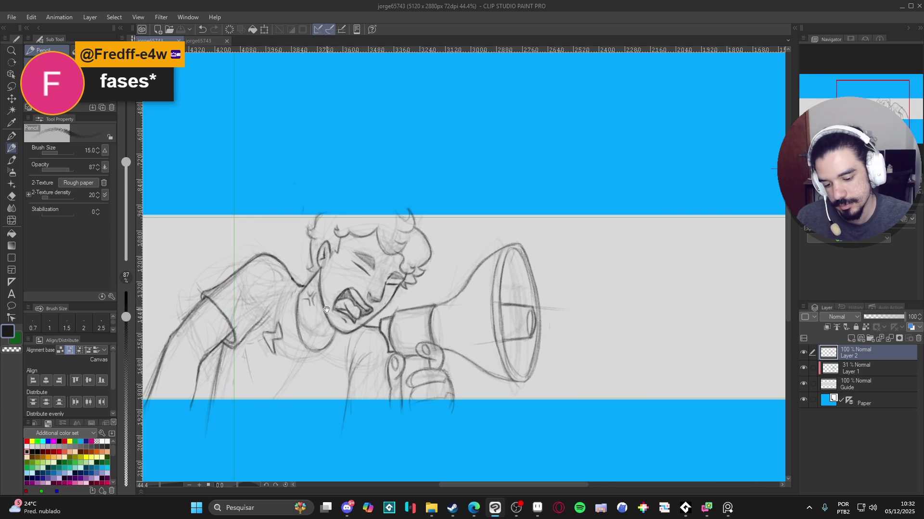
drag(327, 310, 386, 254)
mouse_move(399, 286)
mouse_down()
mouse_move(327, 252)
mouse_move(332, 269)
mouse_move(336, 250)
mouse_move(392, 284)
mouse_move(316, 362)
mouse_move(324, 367)
mouse_move(294, 364)
mouse_up()
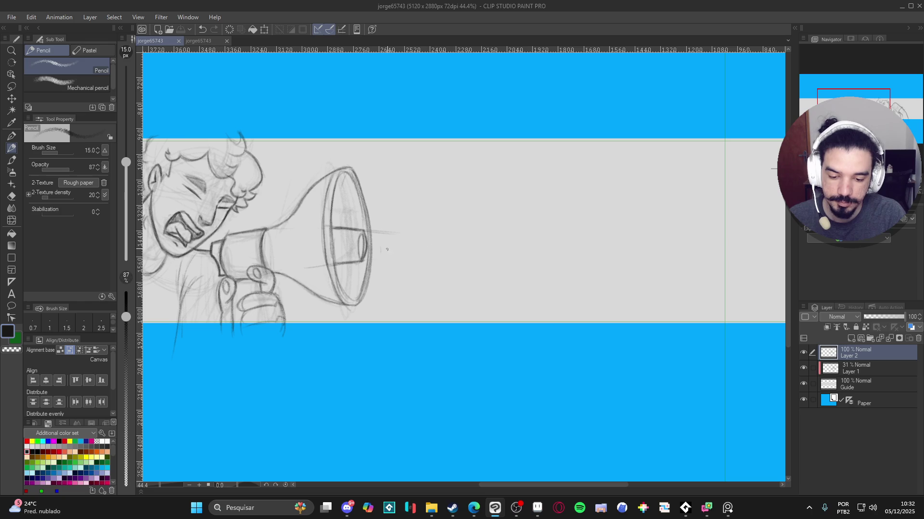
Sketch speed lines angling up-right from the megaphone, undoing the unwanted long ones.
mouse_move(413, 197)
mouse_down()
mouse_move(485, 162)
mouse_move(484, 152)
mouse_up()
drag(426, 180, 502, 146)
drag(395, 262, 454, 246)
mouse_move(380, 279)
mouse_down()
mouse_move(508, 243)
mouse_move(632, 245)
mouse_up()
drag(504, 255, 745, 252)
key(ctrl+z)
key(ctrl+z)
key(ctrl+z)
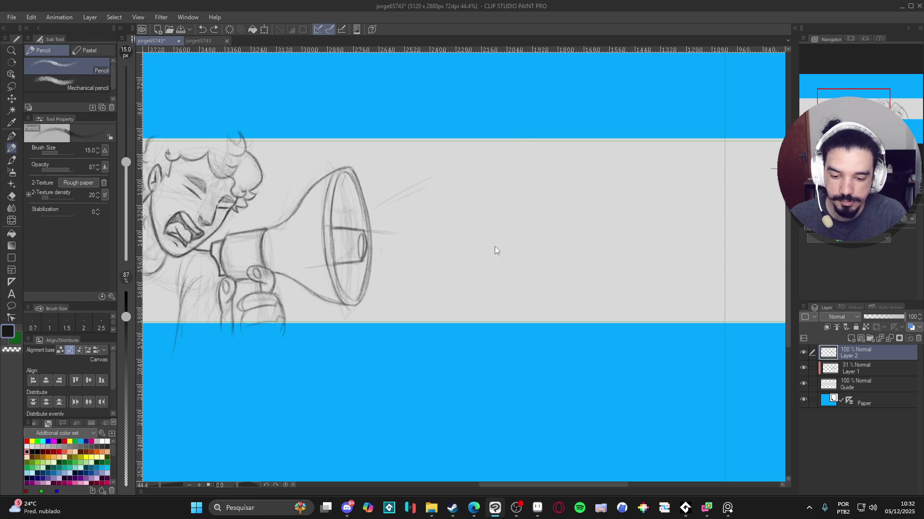
Recentre the view on the full figure and begin a Scale/Rotate transform on Layer 2.
drag(434, 289, 584, 291)
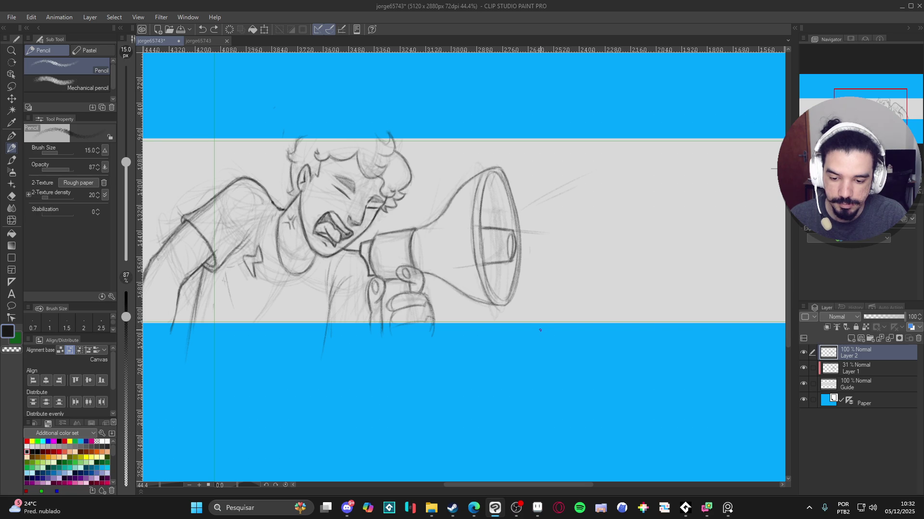
mouse_move(524, 329)
mouse_down()
mouse_move(491, 336)
mouse_move(520, 350)
mouse_move(435, 367)
mouse_up()
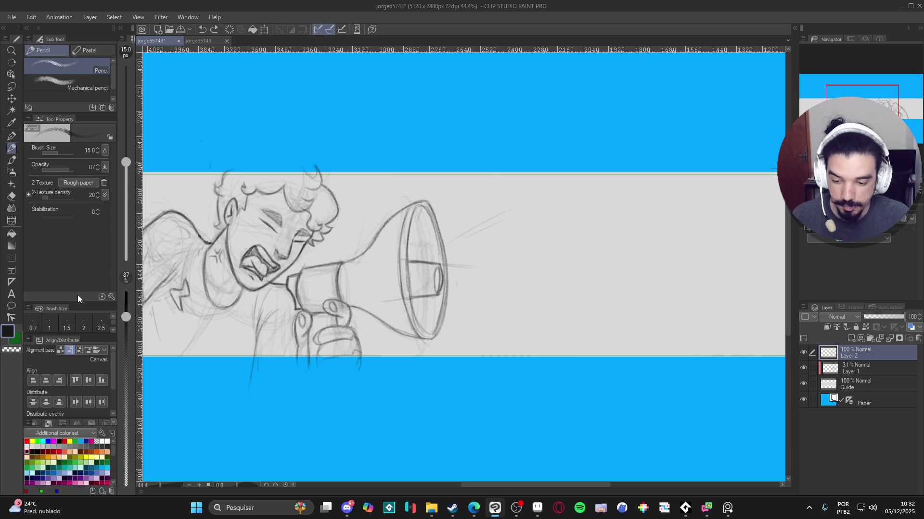
scroll(626, 318, down, 1)
key(ctrl+t)
Discard the trial rotation and restart the transform with Layer 1 added to Layer 2.
drag(567, 221, 572, 188)
key(ctrl+z)
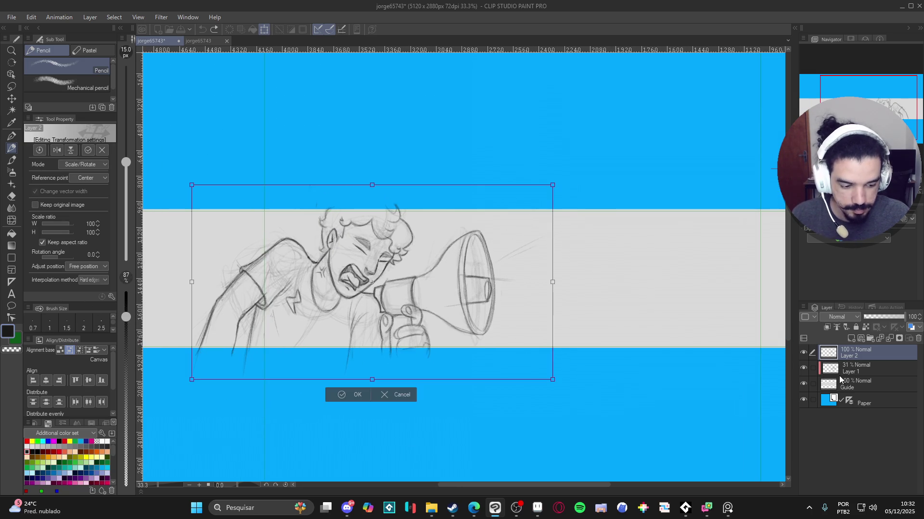
key(Escape)
ctrl+click(849, 368)
key(ctrl+t)
Rotate both layers counter-clockwise (about 11°) with Smooth edge interpolation, shift left-down, and apply.
drag(604, 256, 608, 229)
click(101, 280)
click(92, 290)
drag(344, 309, 335, 320)
drag(548, 239, 548, 222)
mouse_move(491, 270)
mouse_down()
mouse_move(486, 263)
mouse_move(495, 276)
mouse_move(477, 284)
mouse_up()
key(Return)
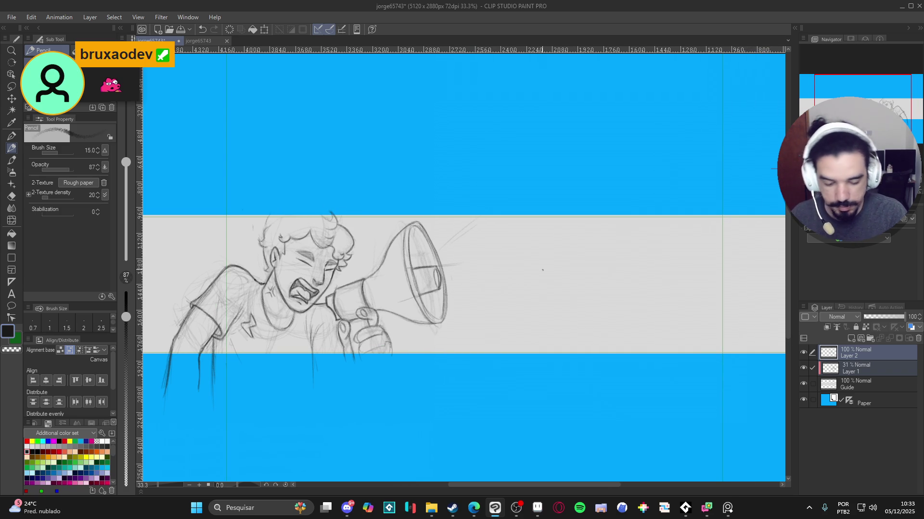
Draw three long speed lines sweeping right from the megaphone, redoing the wavy one.
drag(456, 317, 705, 301)
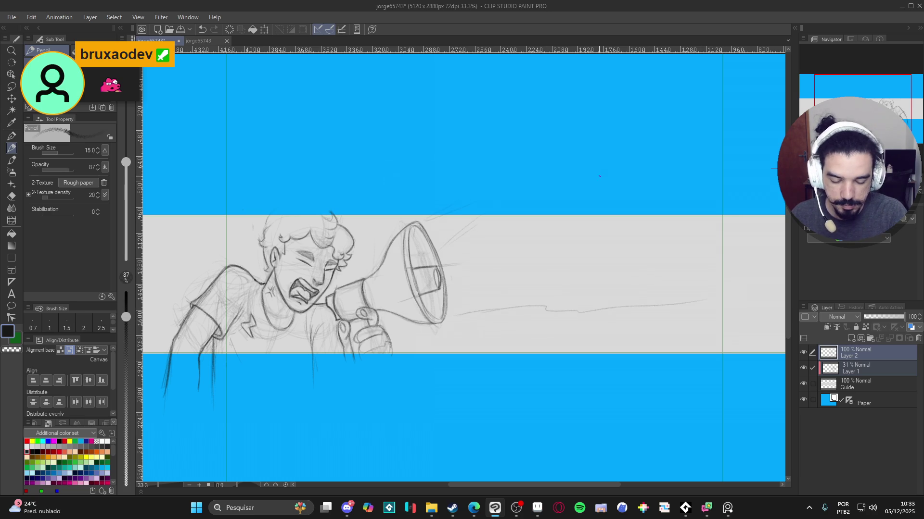
key(ctrl+z)
key(ctrl+z)
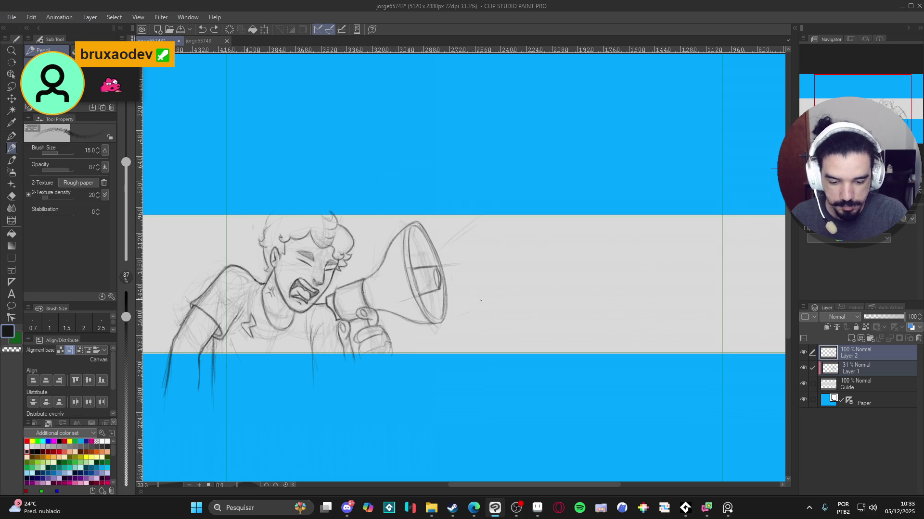
drag(462, 302, 704, 319)
drag(449, 239, 537, 210)
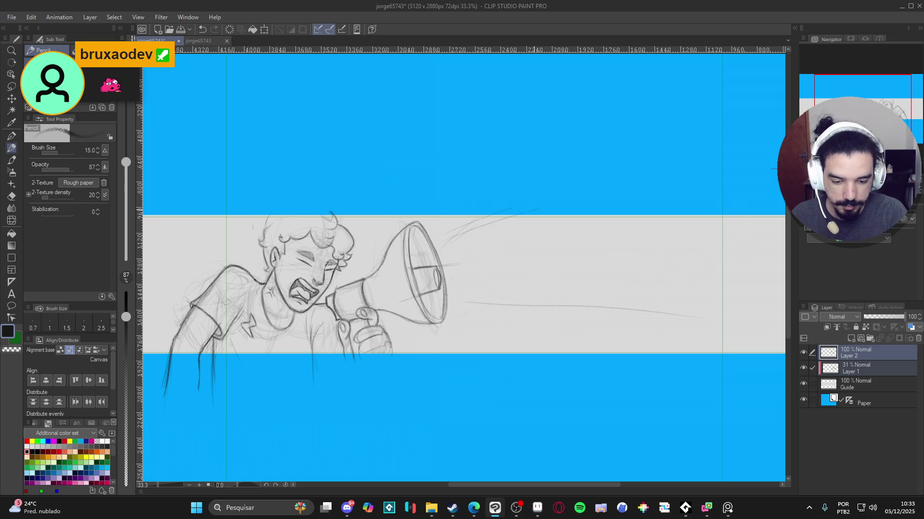
drag(463, 305, 755, 340)
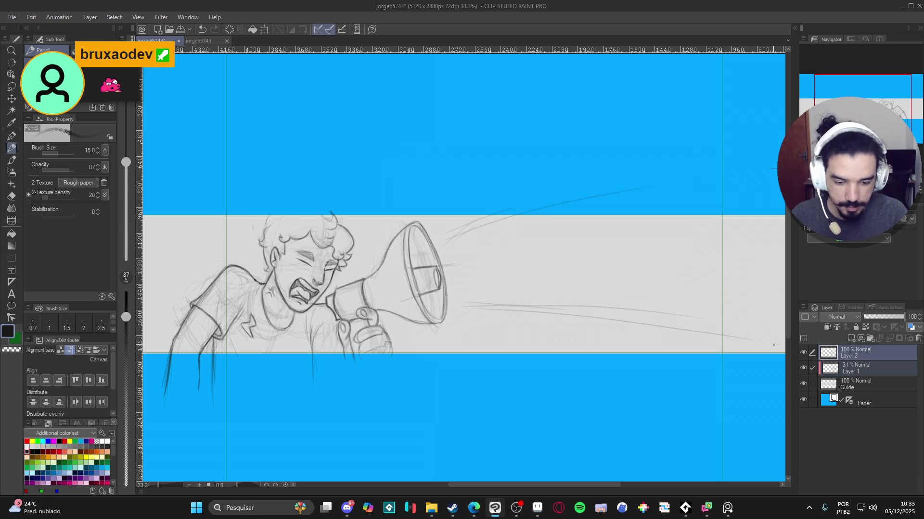
Rough out the block letters S, E and I beside the megaphone.
mouse_move(480, 225)
mouse_down()
mouse_move(492, 245)
mouse_move(484, 294)
mouse_move(503, 305)
mouse_up()
mouse_move(467, 260)
mouse_down()
mouse_move(479, 251)
mouse_move(476, 292)
mouse_up()
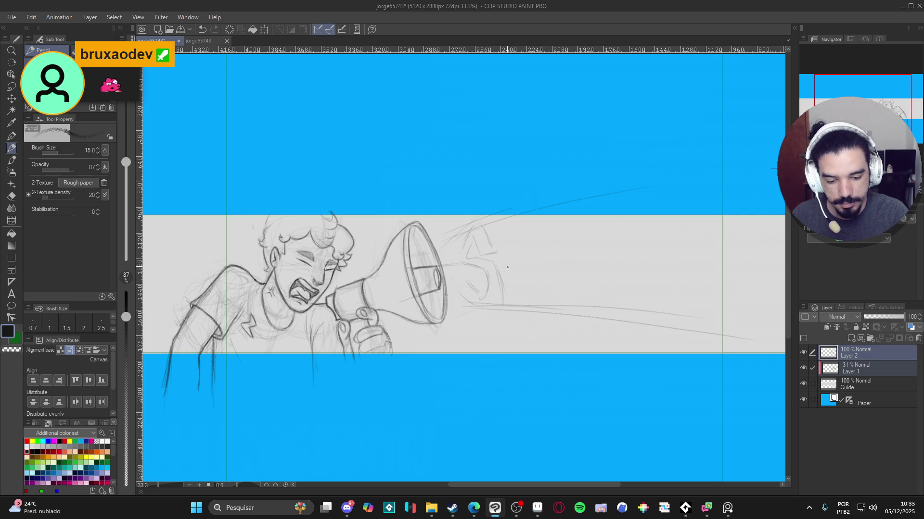
drag(506, 241, 512, 303)
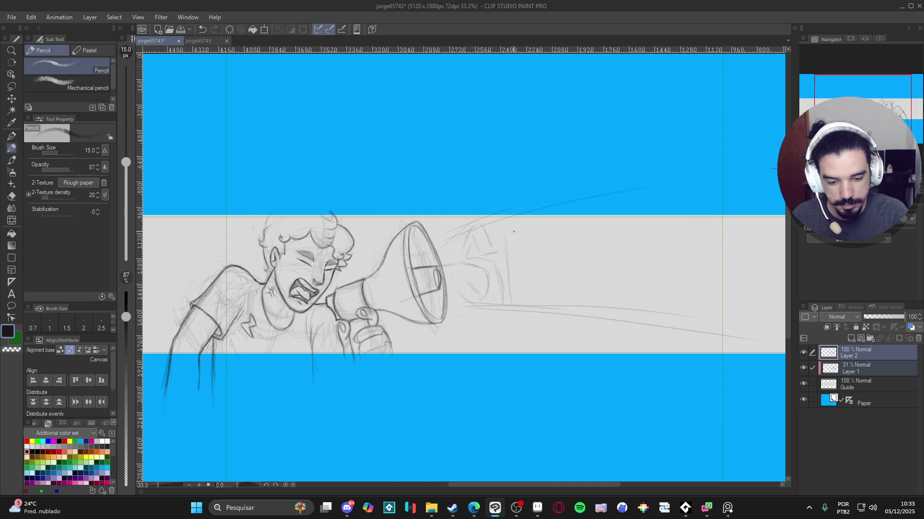
drag(509, 225, 533, 221)
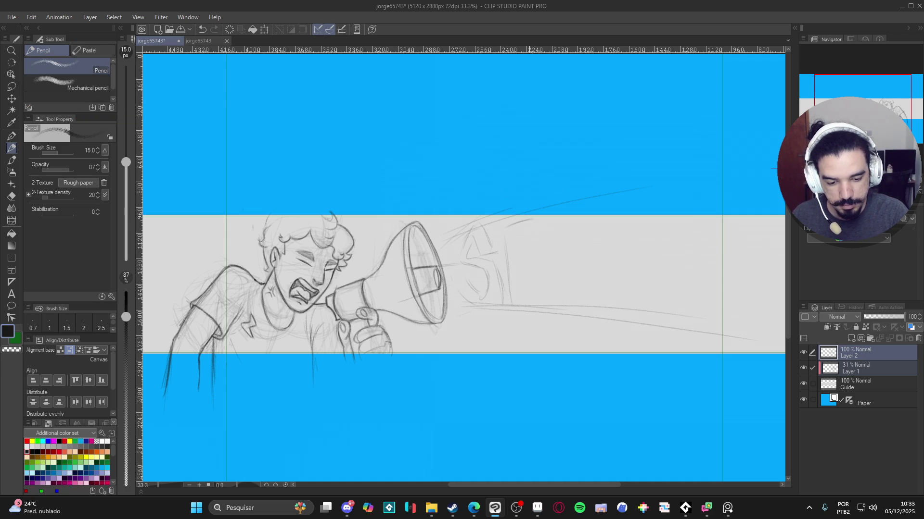
drag(529, 239, 513, 244)
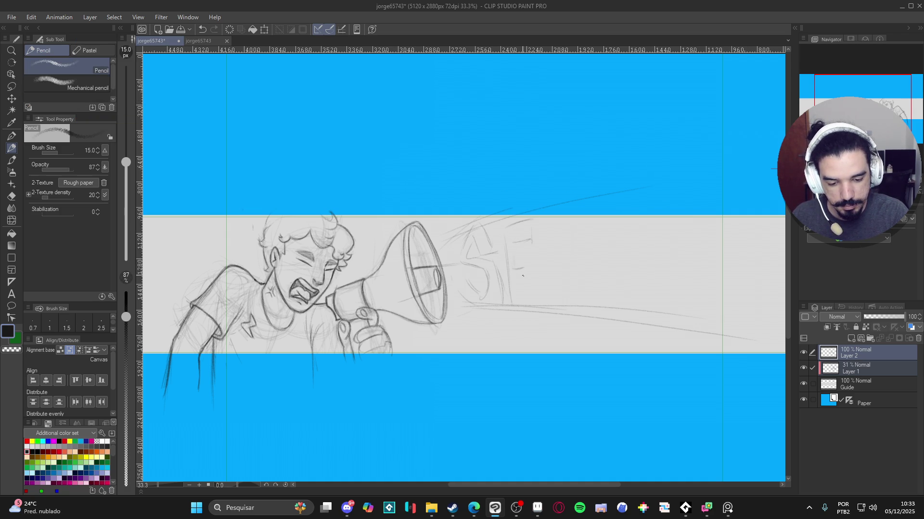
mouse_move(519, 286)
mouse_down()
mouse_move(533, 281)
mouse_move(534, 302)
mouse_up()
scroll(581, 362, right, 2)
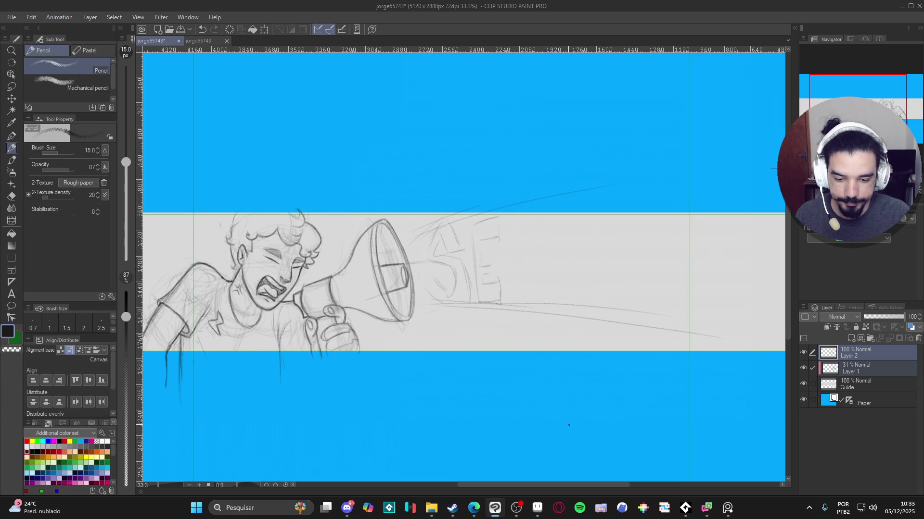
drag(528, 244, 531, 301)
drag(542, 225, 542, 290)
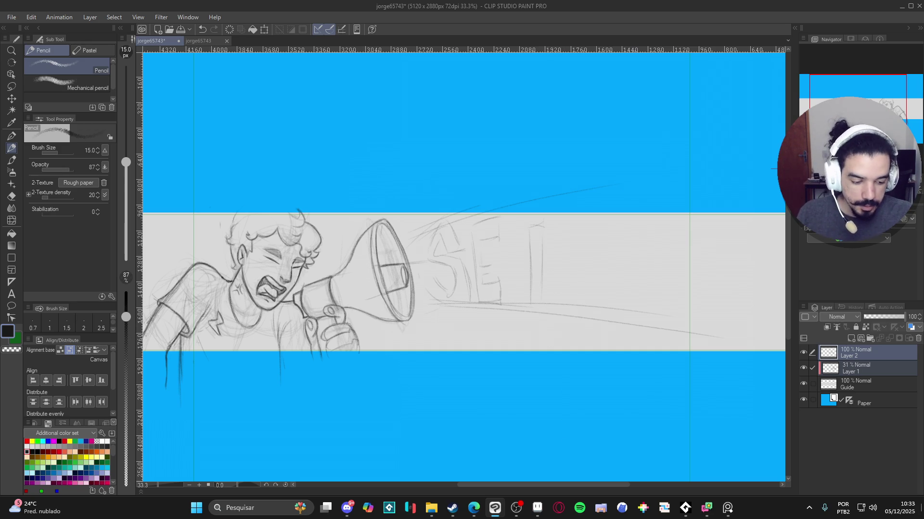
Toggle Layer 2's visibility to compare against Layer 1, then return to Layer 2.
click(861, 365)
click(807, 353)
click(803, 353)
click(856, 353)
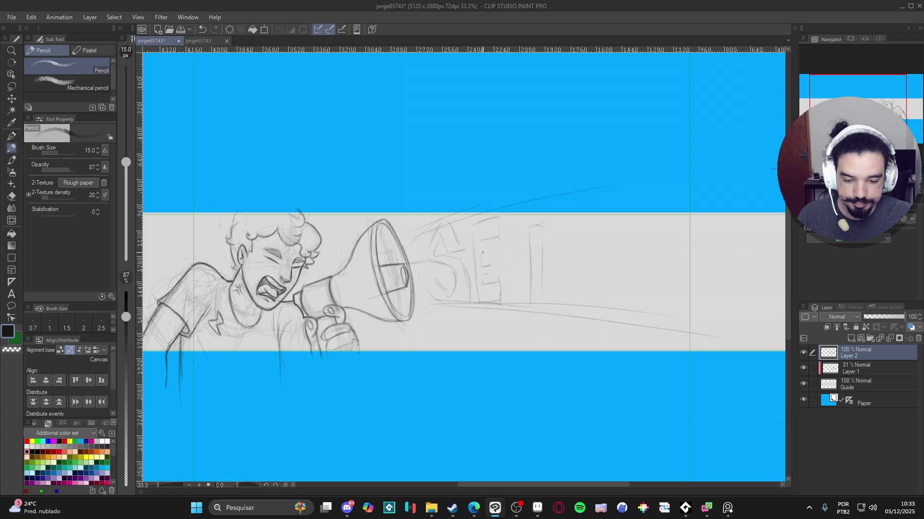
key(e)
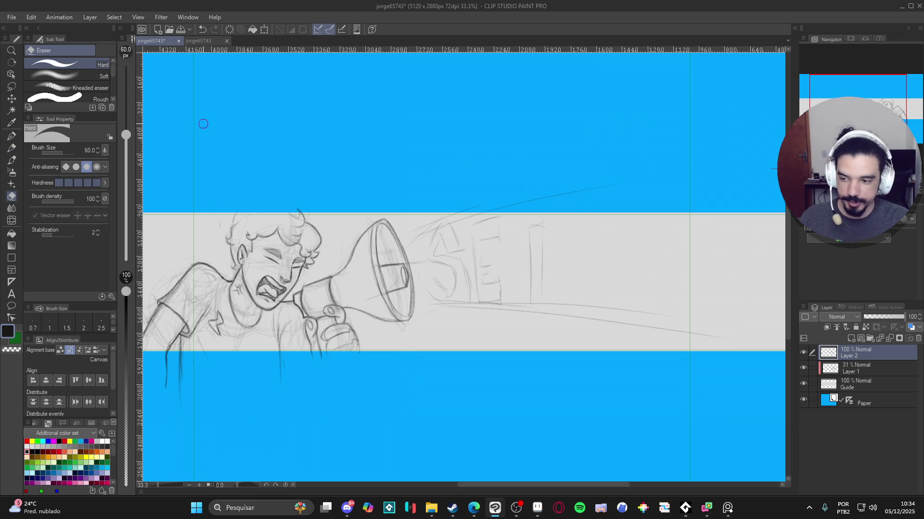
Lasso-select and clear the rough lettering and speed lines area.
key(m)
mouse_move(406, 192)
mouse_down()
mouse_move(421, 303)
mouse_move(735, 303)
mouse_move(457, 188)
mouse_move(453, 197)
mouse_up()
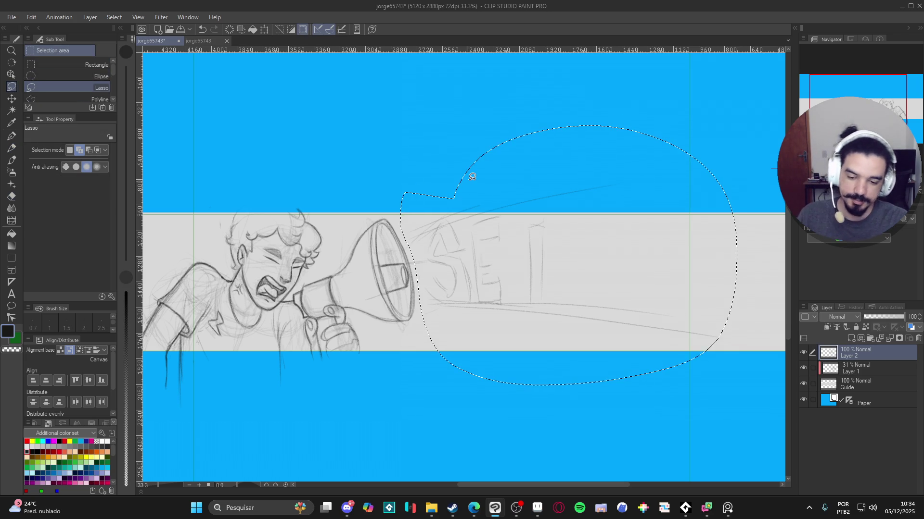
key(ctrl+d)
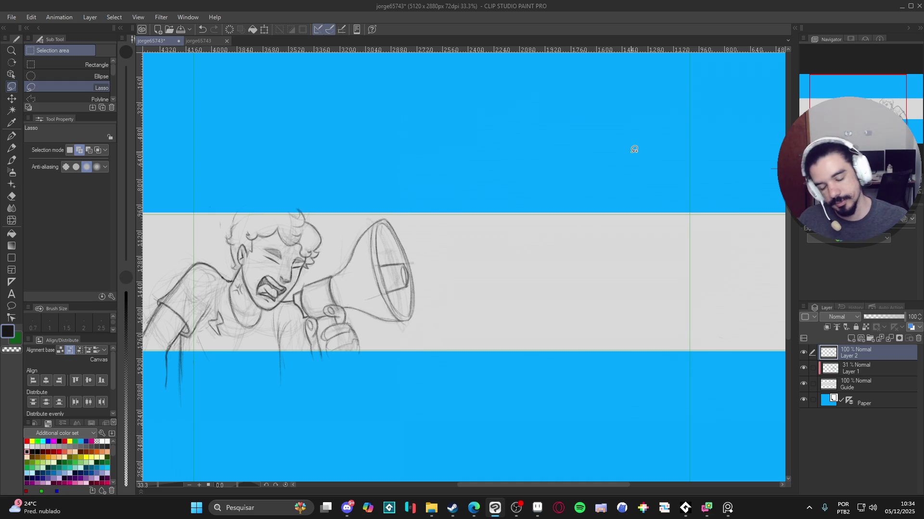
drag(414, 272, 439, 276)
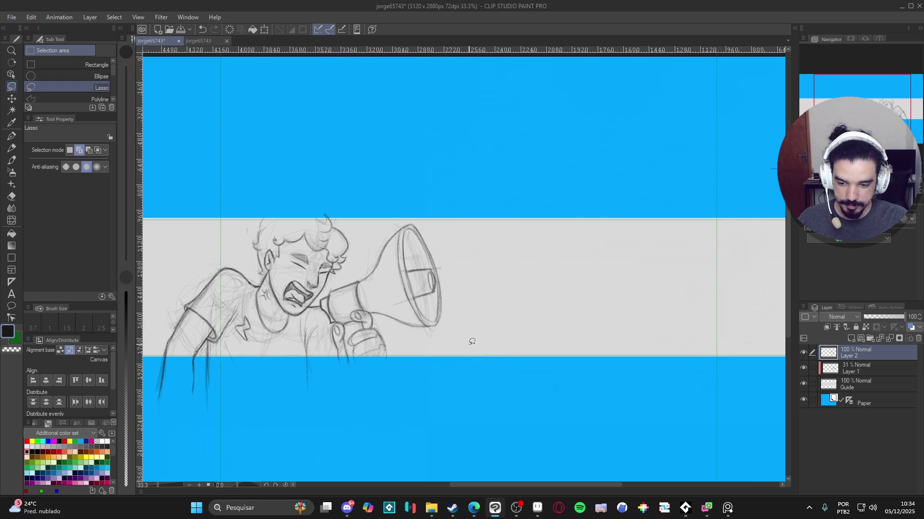
drag(473, 342, 455, 351)
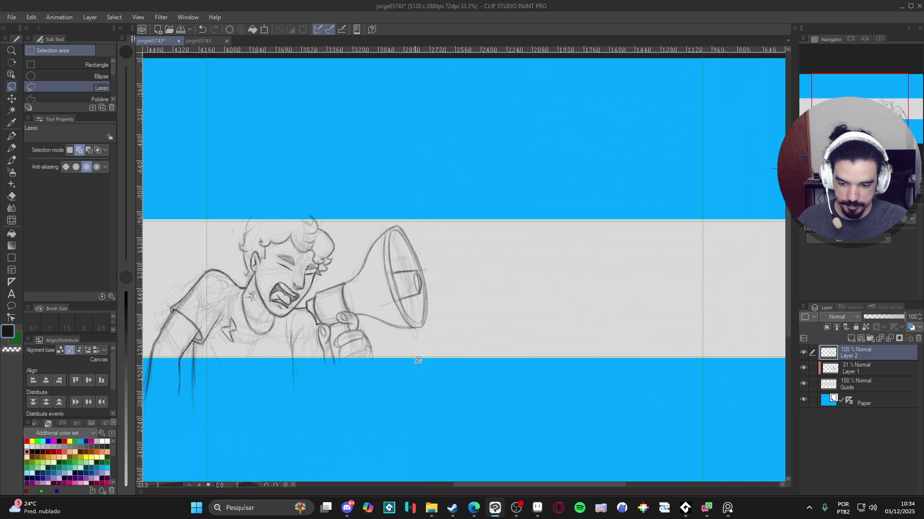
Add a text layer on the banner right of the megaphone reading 'Se Inscreve'.
click(12, 298)
click(459, 298)
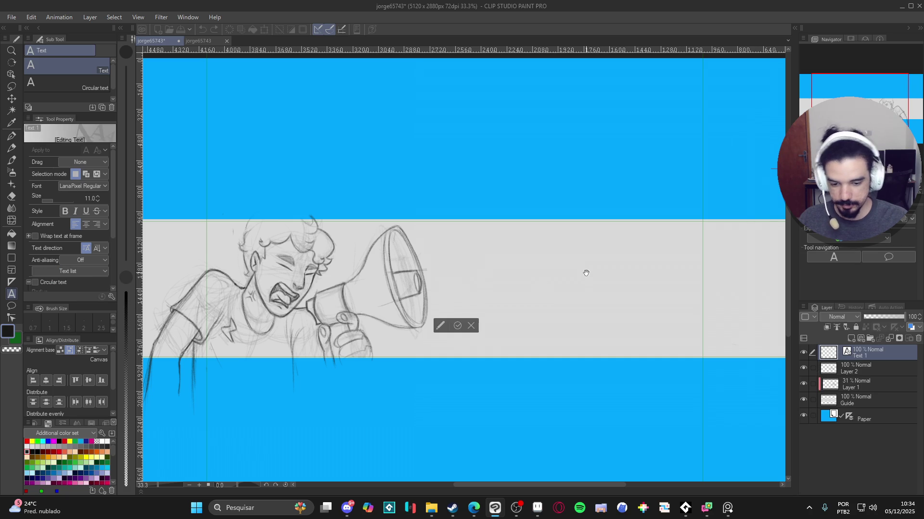
text(HEY)
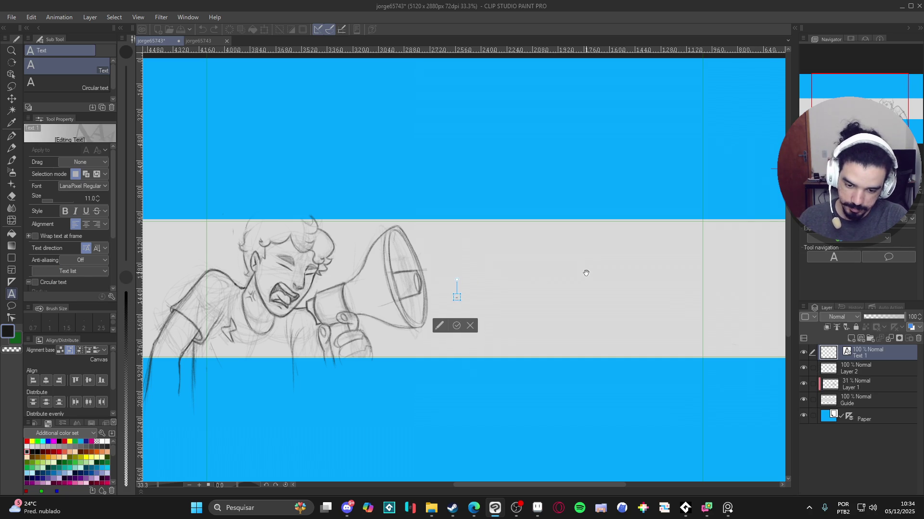
text( YOU)
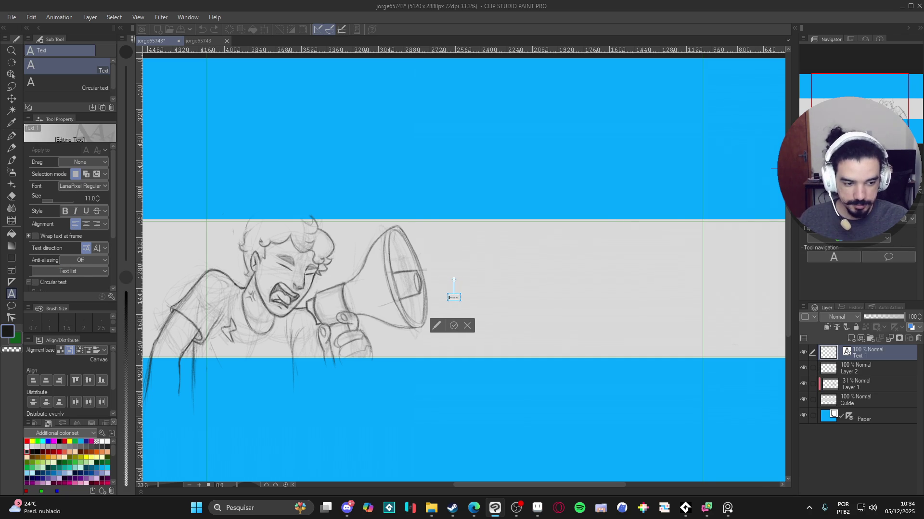
key(ctrl+h)
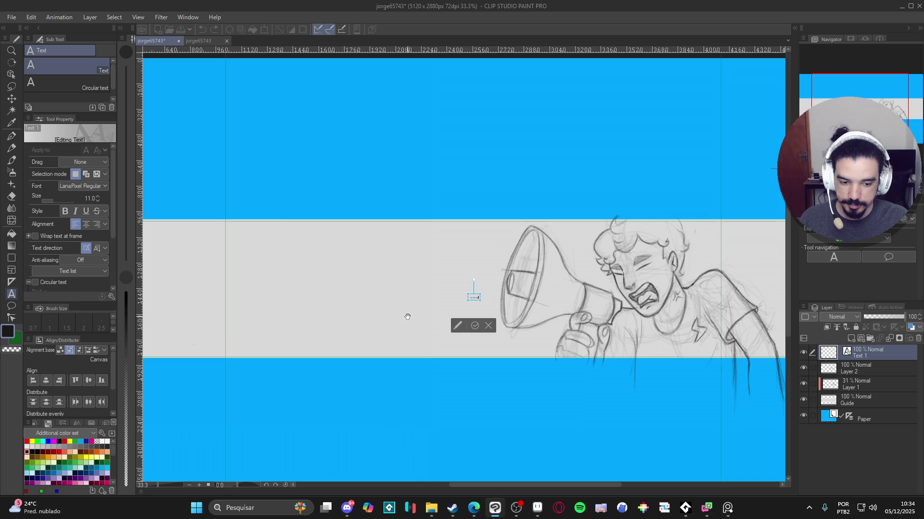
click(803, 368)
Select Layer 2 and Layer 1 together and group them into Folder 1.
click(803, 368)
click(803, 383)
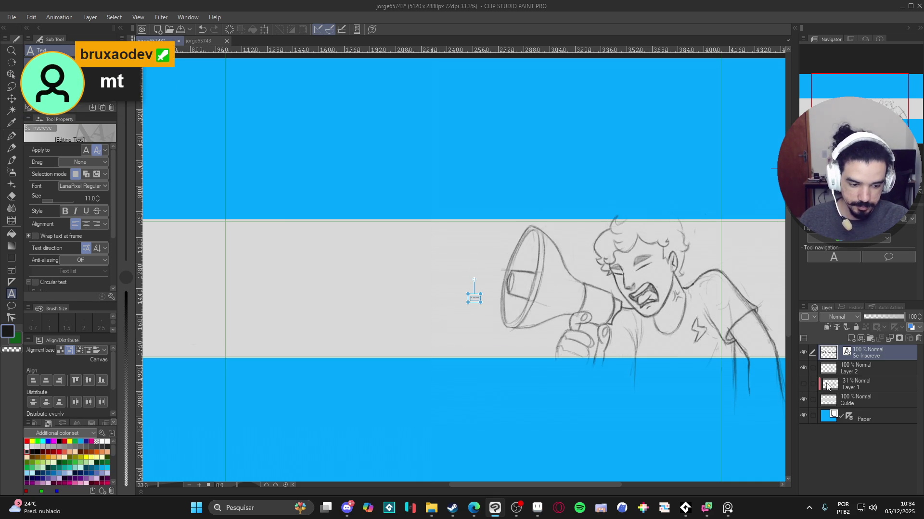
click(804, 384)
click(844, 373)
ctrl+click(848, 383)
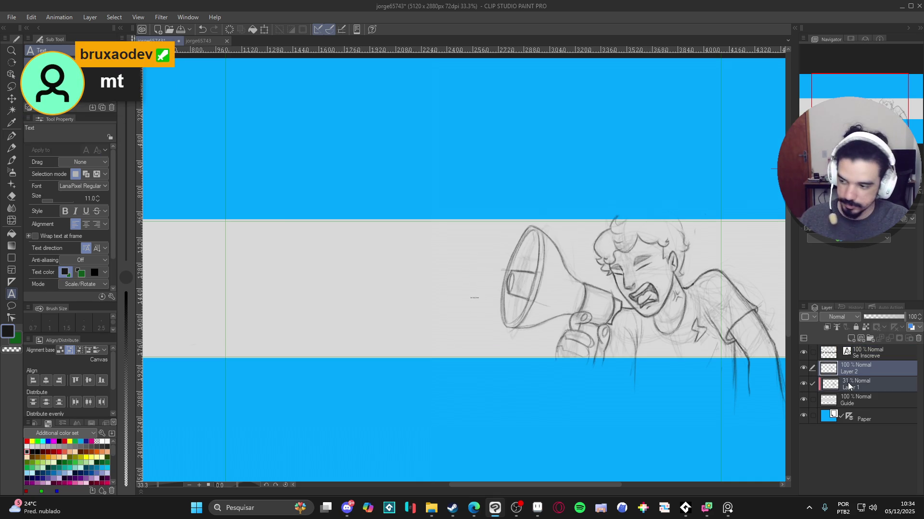
key(ctrl+g)
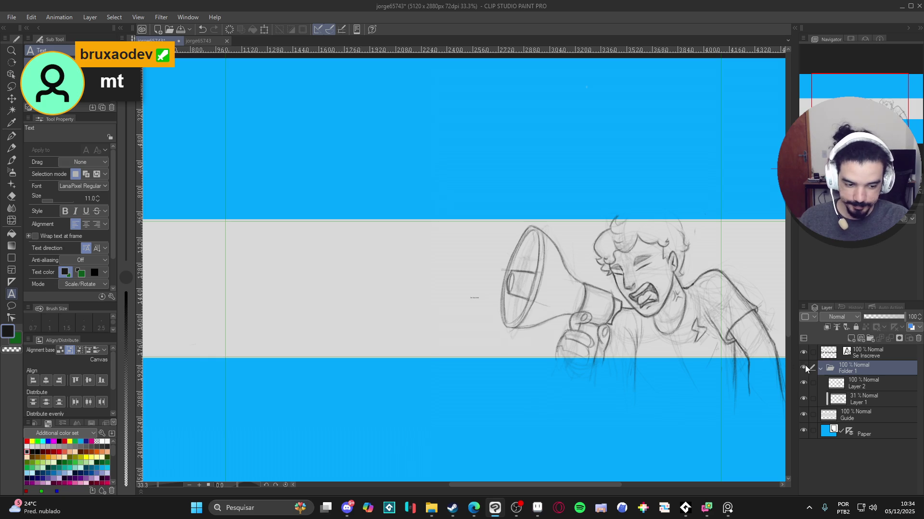
Flip the sketch folder horizontally and shift it toward the banner's left.
click(803, 367)
click(802, 369)
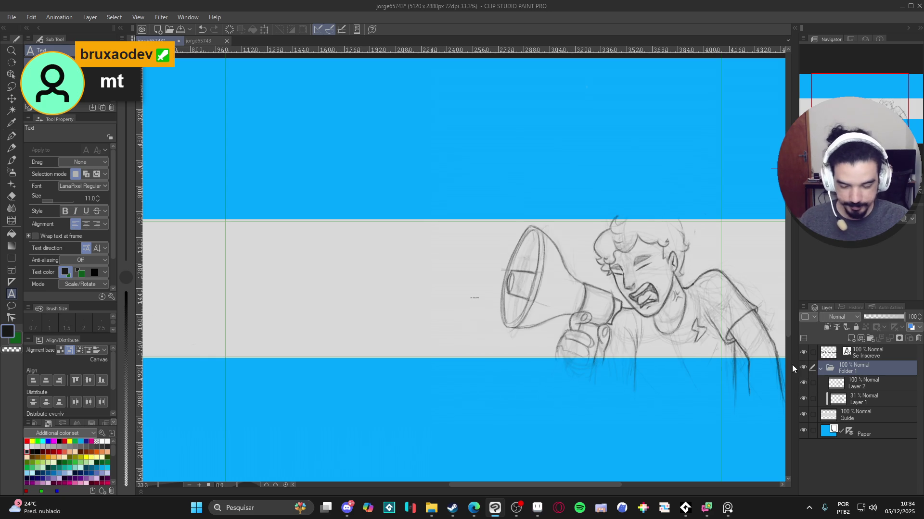
key(ctrl+t)
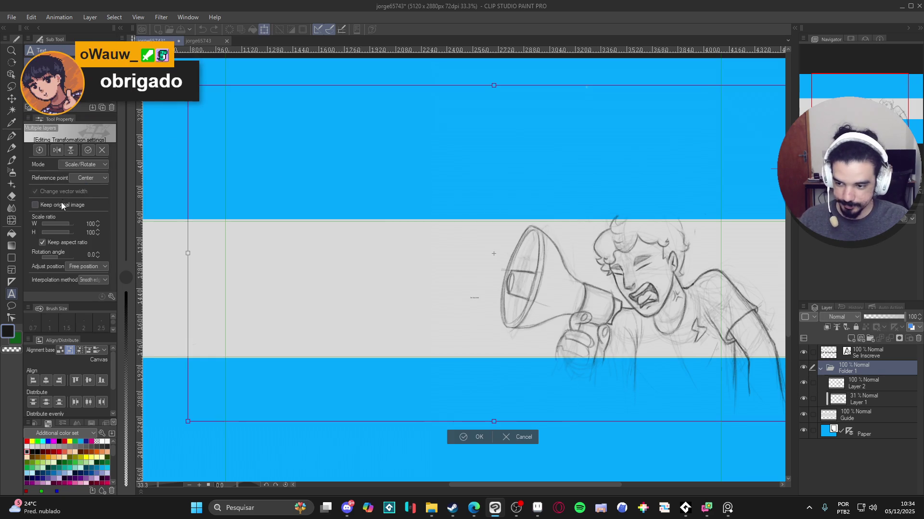
click(57, 151)
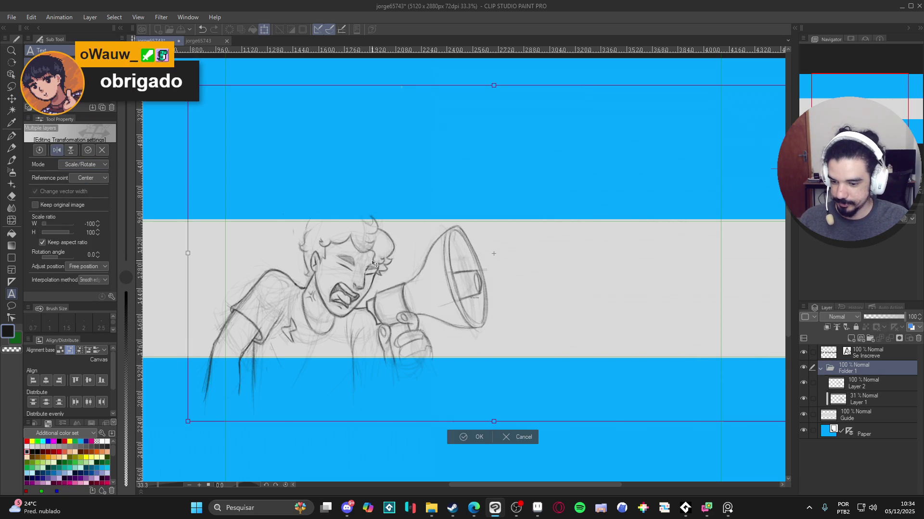
drag(383, 308, 349, 311)
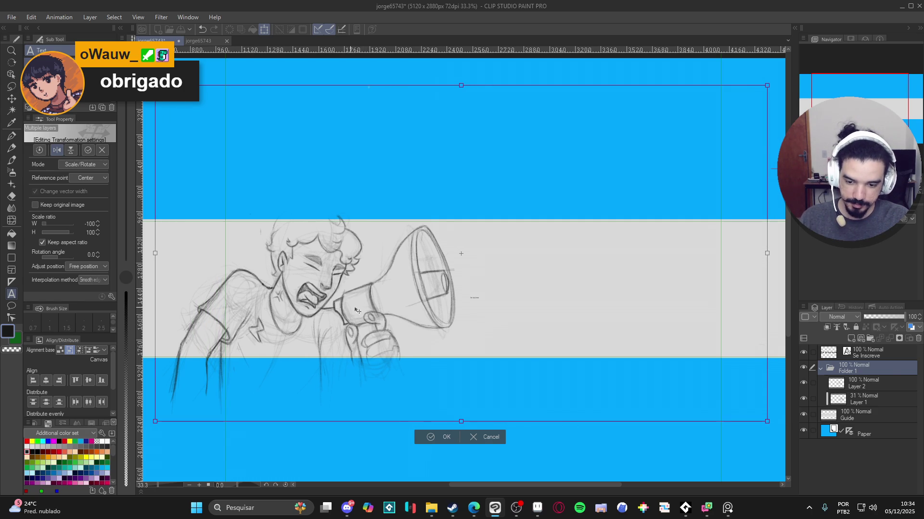
key(Return)
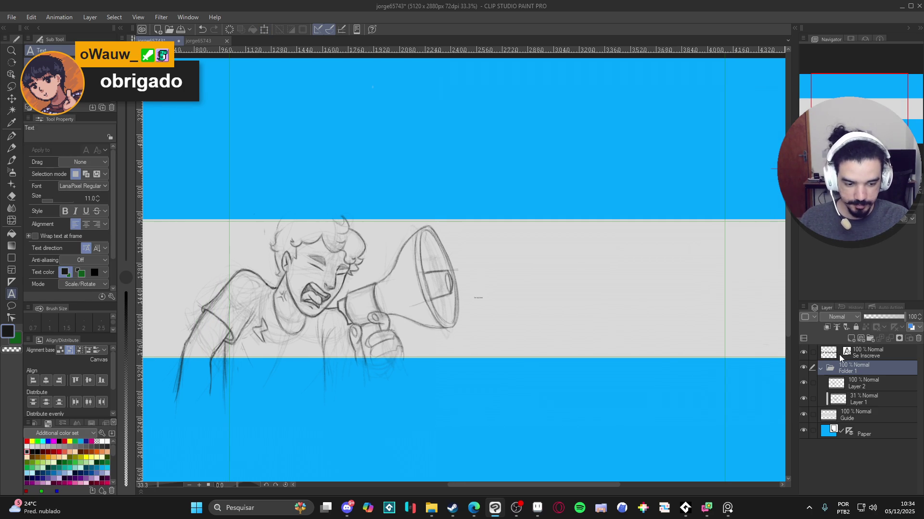
Set the 'Se Inscreve' text layer's font to King Cartoon Demo.
click(839, 355)
click(101, 187)
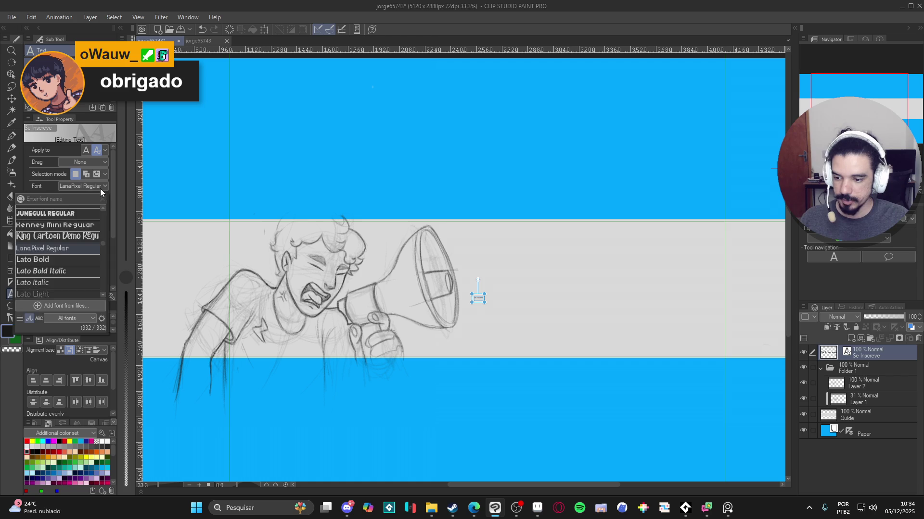
key(Escape)
key(Up)
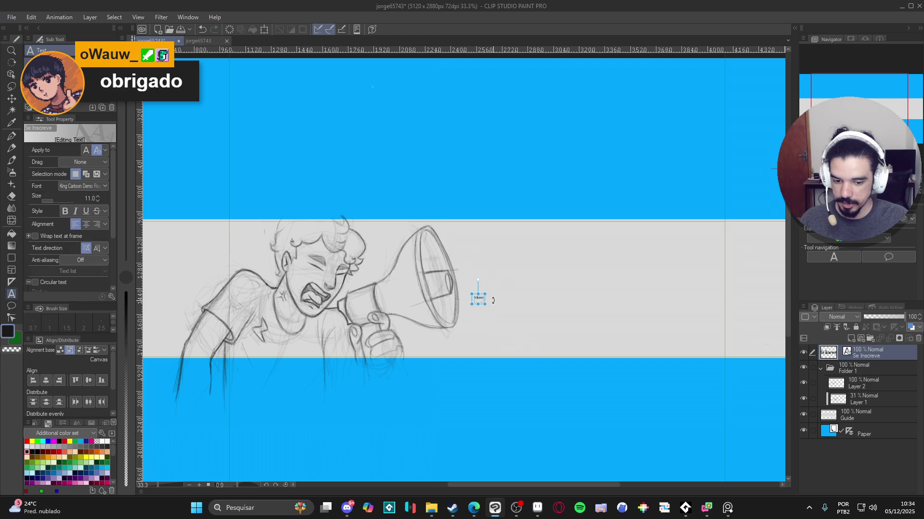
Enlarge 'Se Inscreve' to size 276.2, move it into the grey band, and select its text.
drag(484, 293, 705, 155)
mouse_move(645, 258)
mouse_down()
mouse_move(620, 352)
mouse_move(635, 366)
mouse_up()
key(Escape)
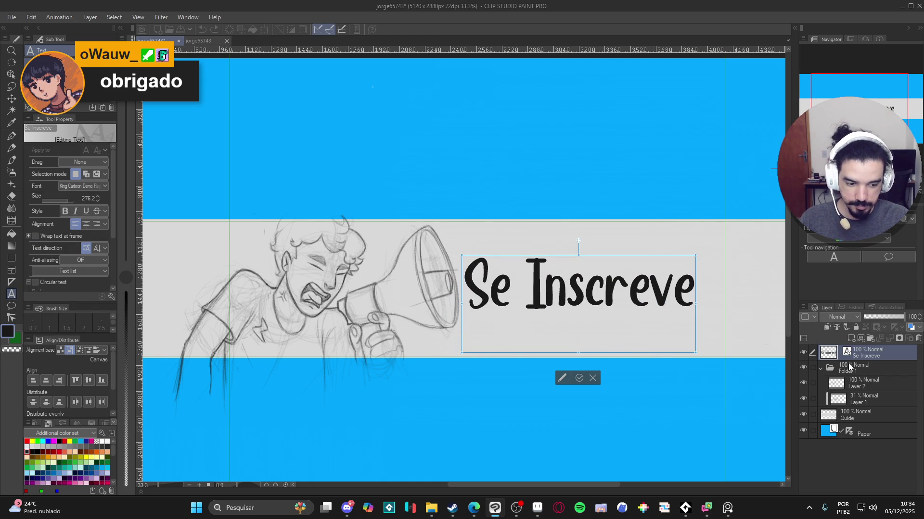
key(Escape)
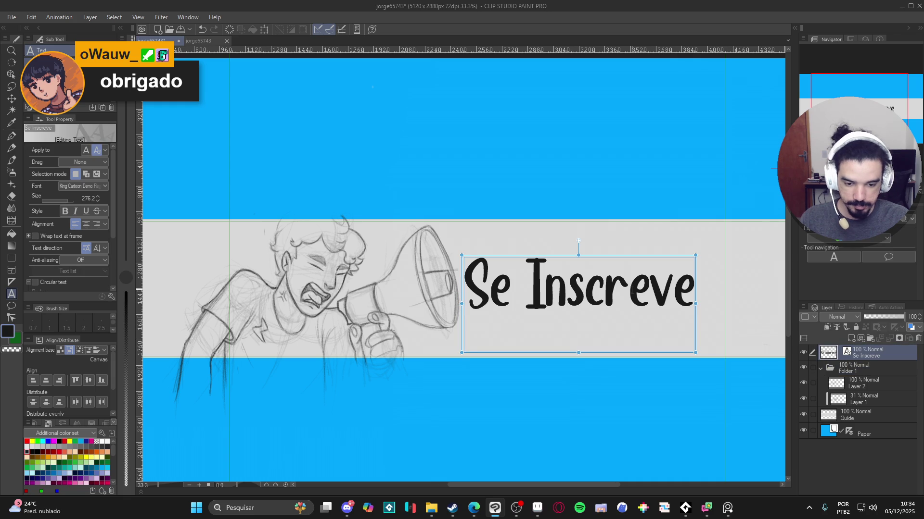
click(630, 291)
key(ctrl+a)
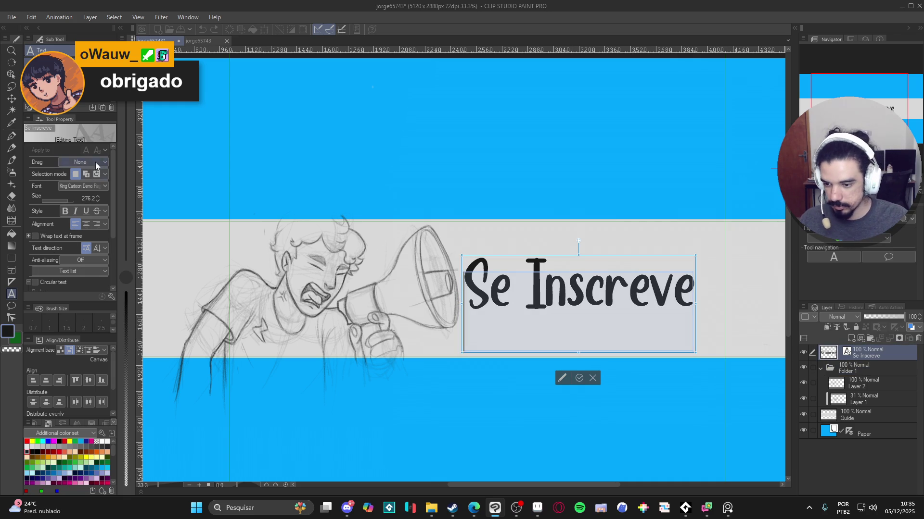
Browse the Tool Property font list and search it for 'car', then clear the search.
click(88, 187)
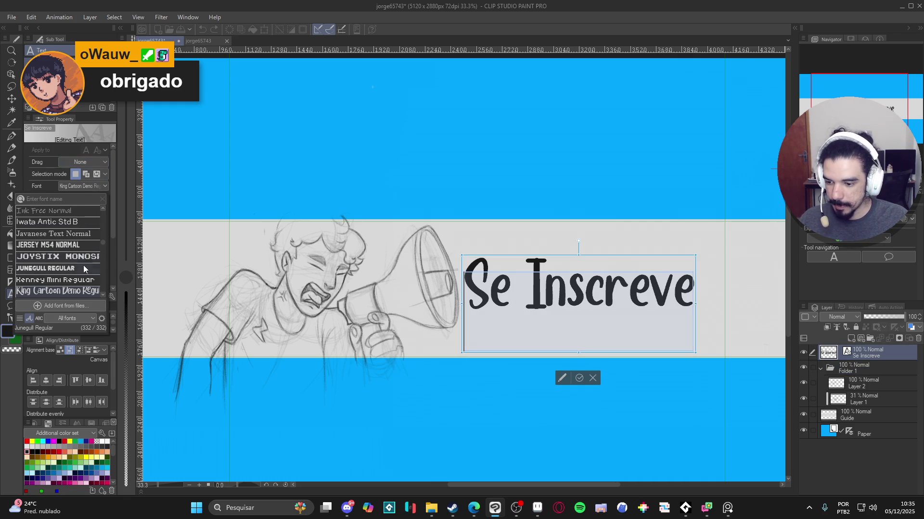
scroll(82, 268, down, 5)
scroll(80, 267, down, 5)
scroll(79, 264, down, 3)
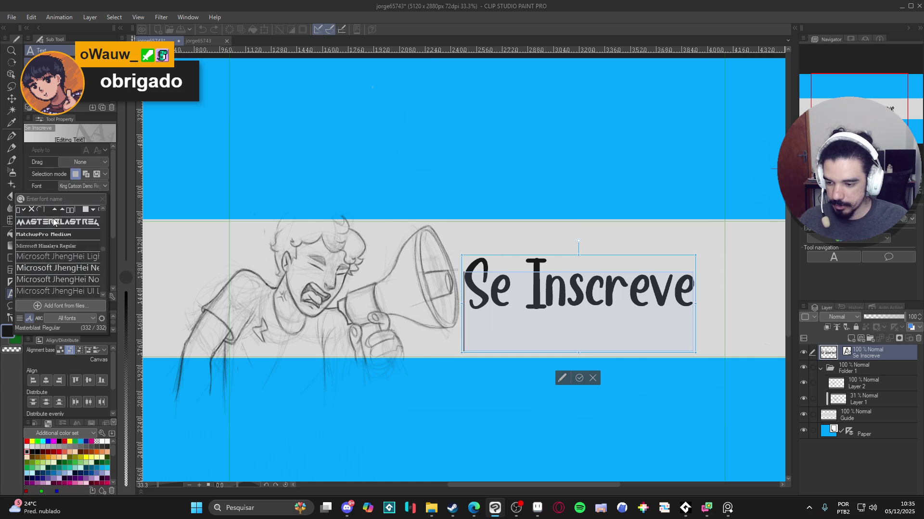
click(67, 199)
text(car)
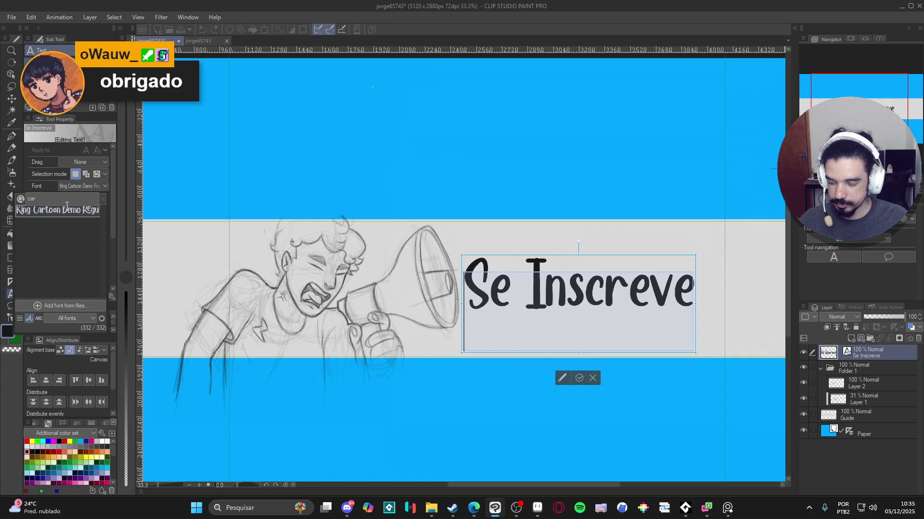
key(BackSpace)
key(BackSpace)
key(BackSpace)
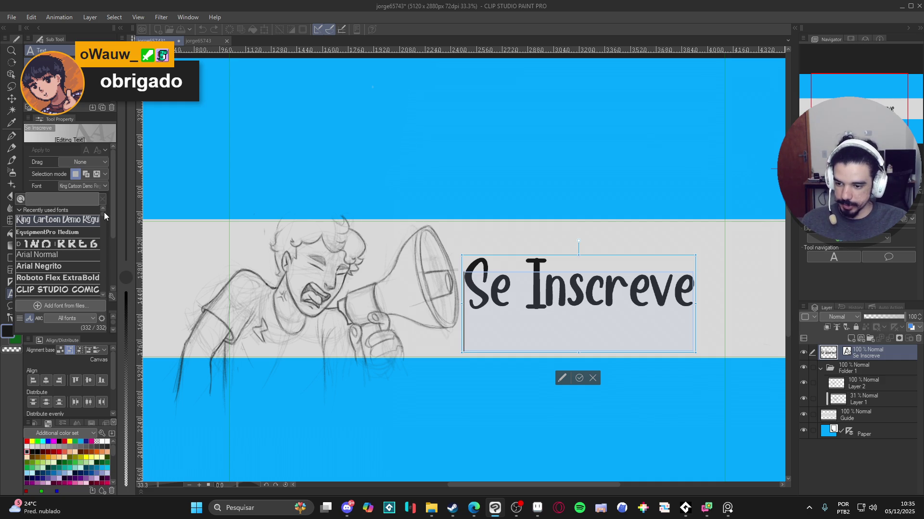
Try the Horror Brush Regular font, then revert to King Cartoon Demo Regular.
scroll(56, 246, down, 3)
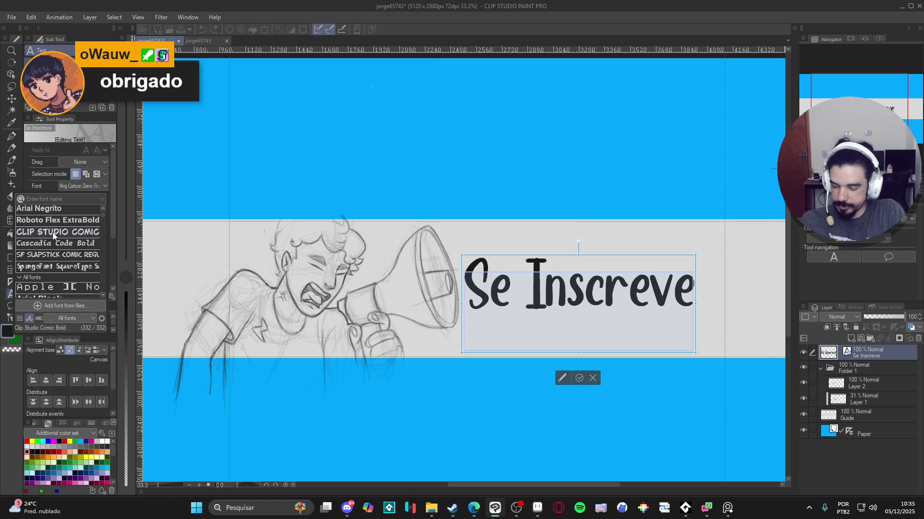
scroll(53, 233, down, 3)
scroll(53, 232, down, 10)
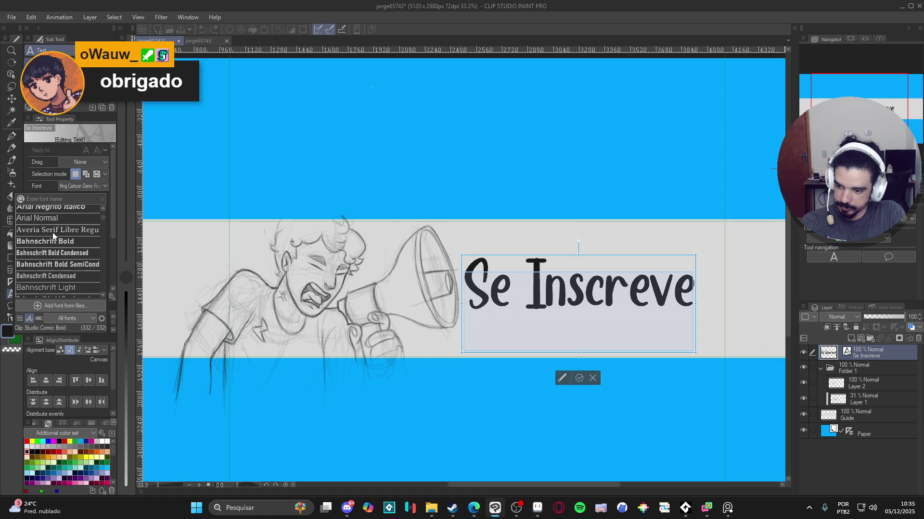
scroll(53, 233, down, 8)
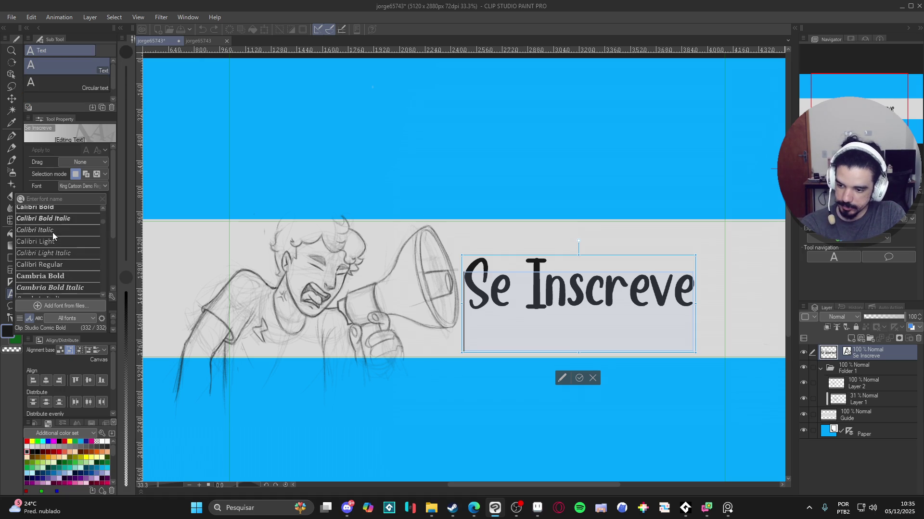
scroll(60, 235, down, 6)
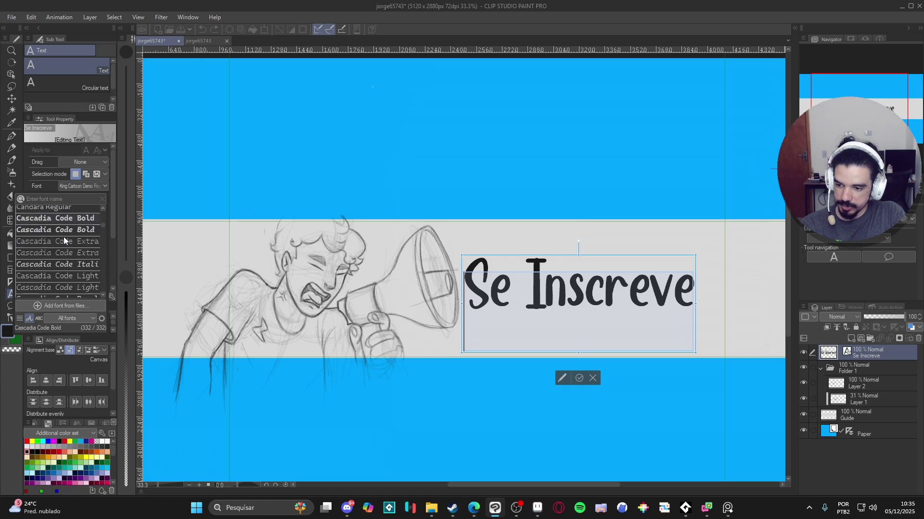
scroll(63, 245, down, 10)
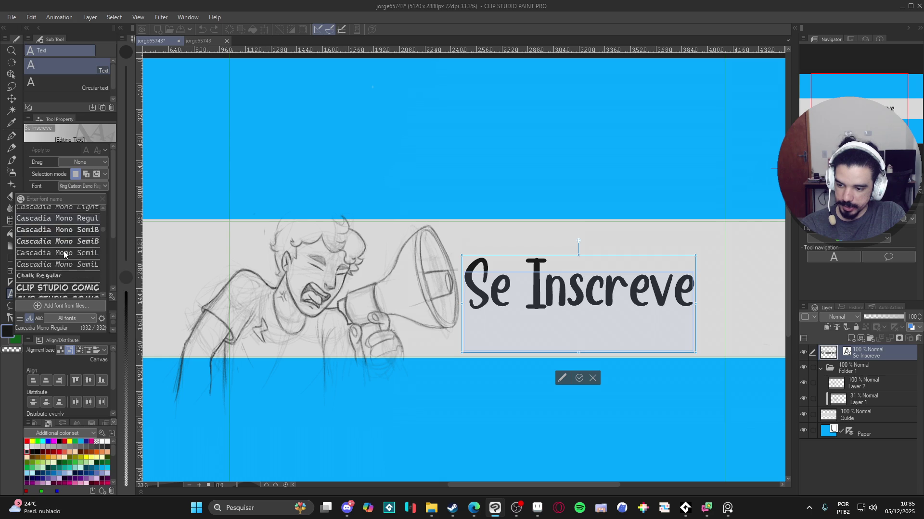
scroll(63, 252, down, 8)
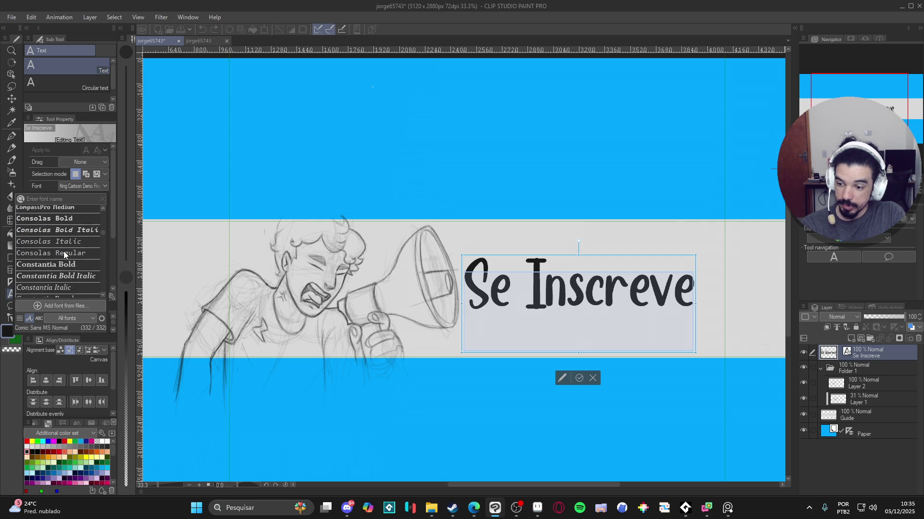
scroll(63, 251, down, 8)
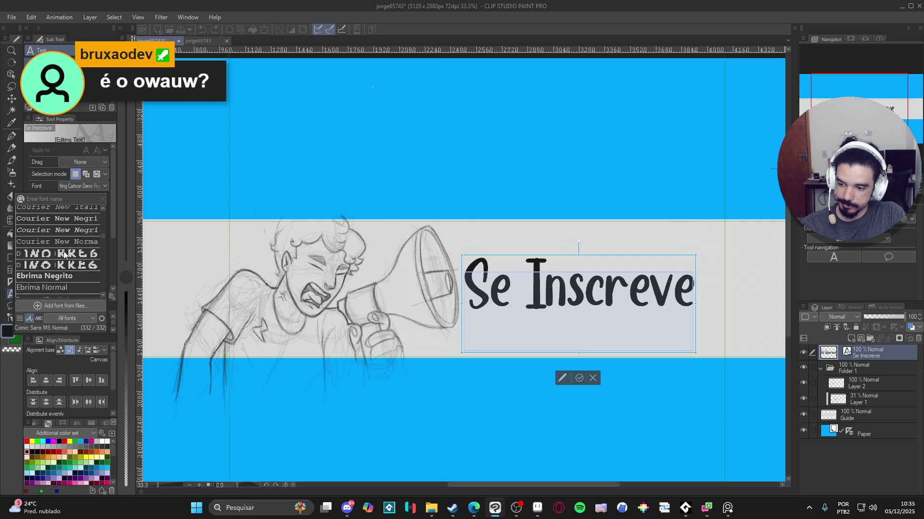
scroll(64, 252, down, 5)
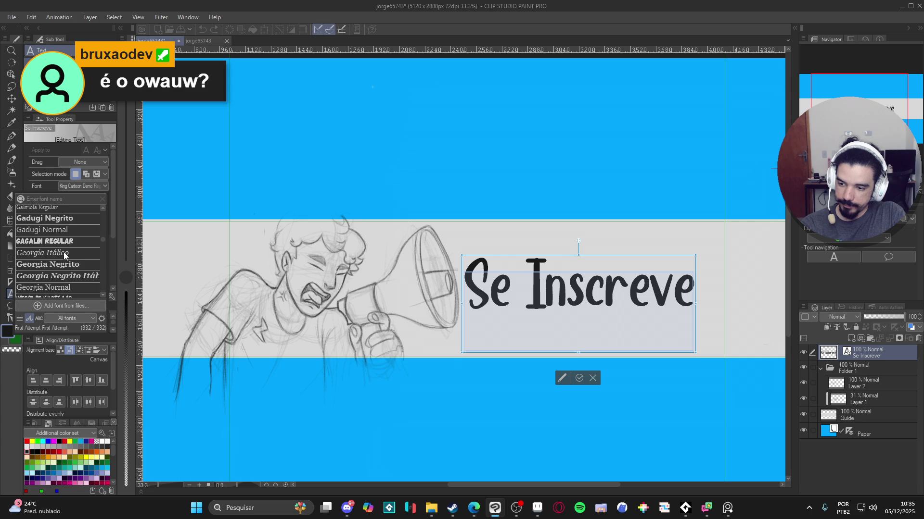
scroll(64, 252, down, 2)
click(63, 252)
scroll(70, 251, down, 1)
scroll(70, 251, down, 2)
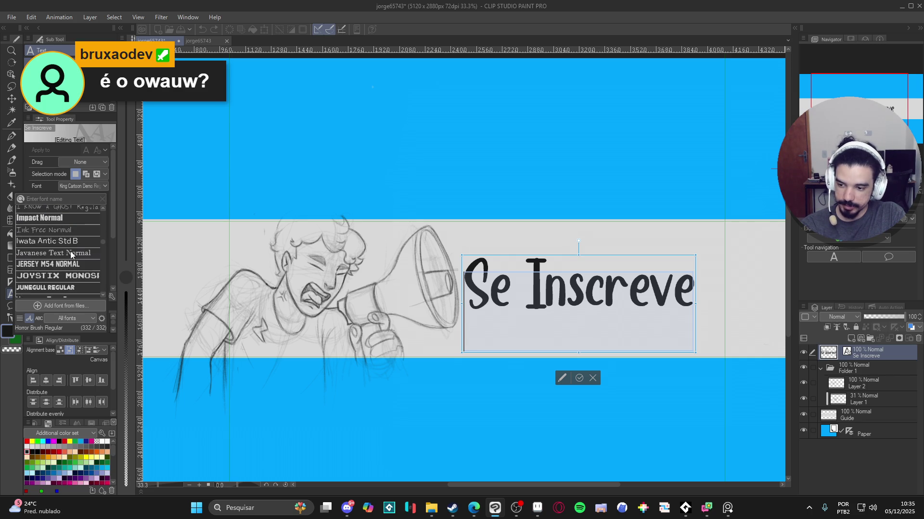
scroll(69, 288, down, 1)
click(69, 288)
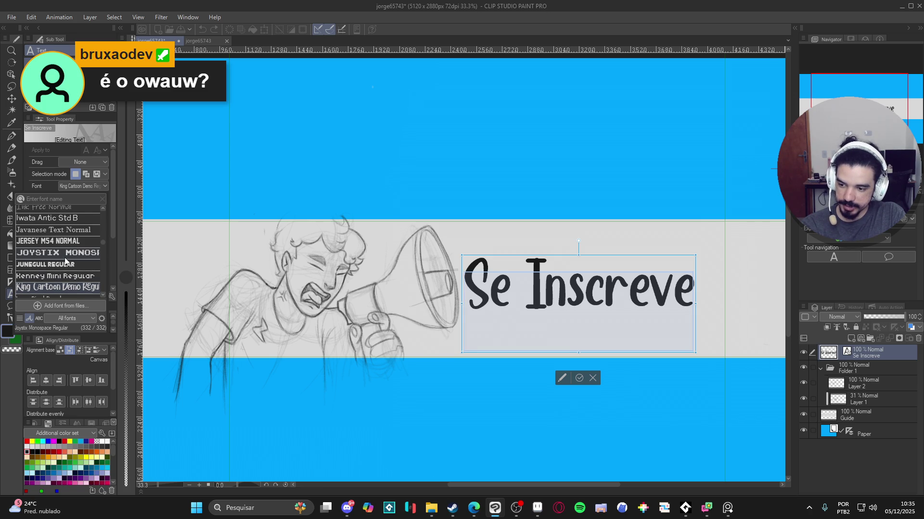
Apply the SF Slapstick Comic font to the Se Inscreve text.
scroll(66, 262, down, 2)
scroll(66, 260, down, 5)
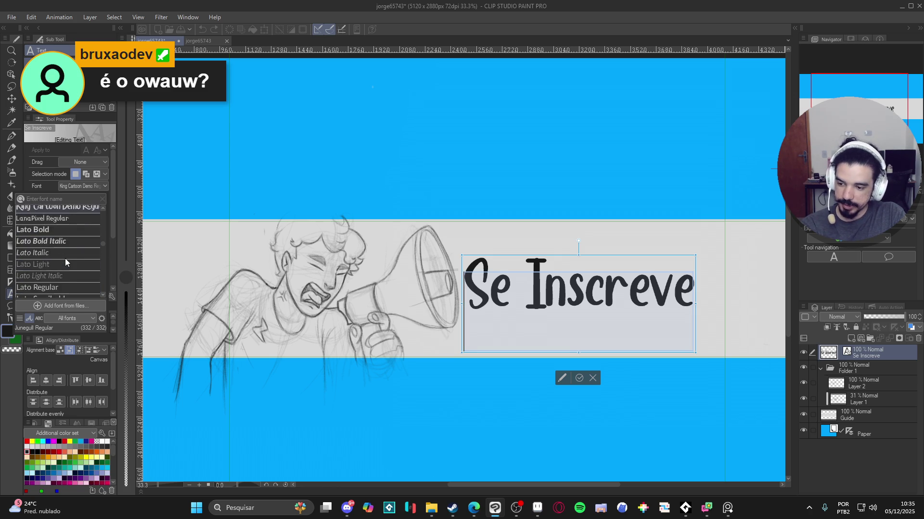
scroll(65, 262, down, 8)
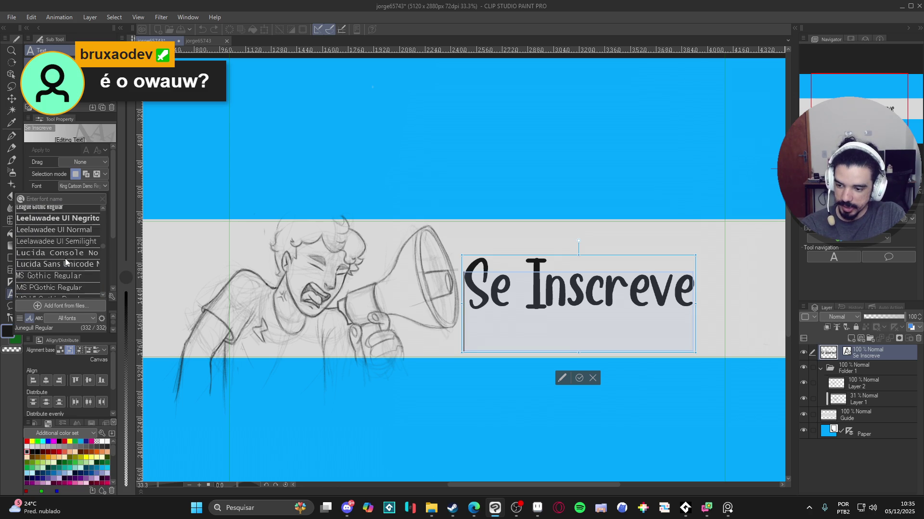
scroll(65, 262, down, 10)
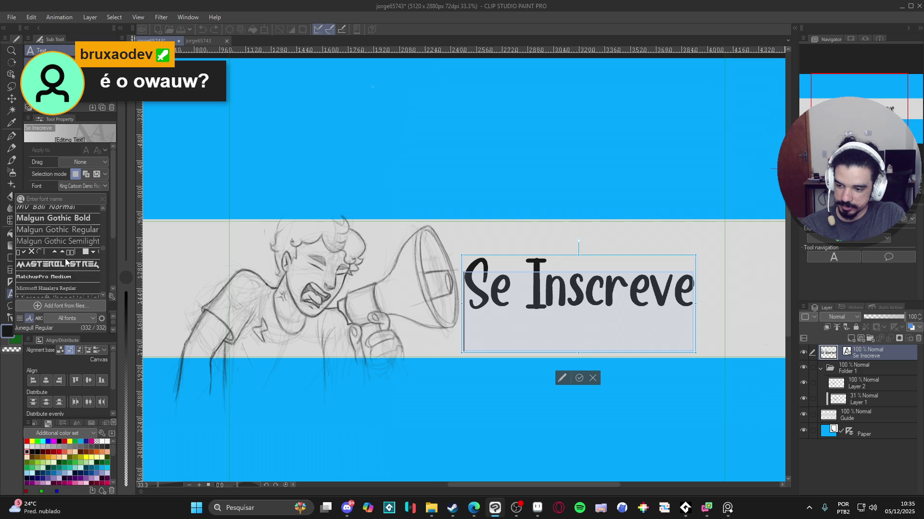
scroll(66, 262, down, 5)
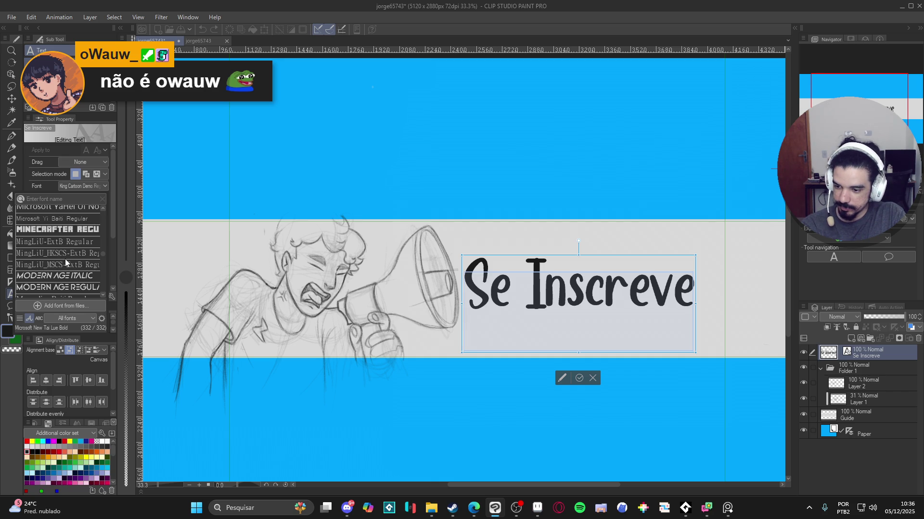
scroll(65, 259, down, 2)
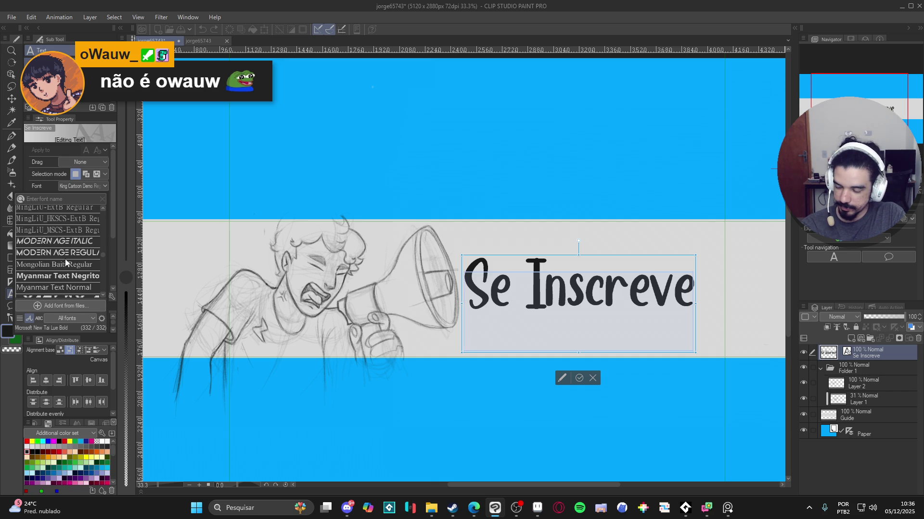
scroll(65, 258, down, 3)
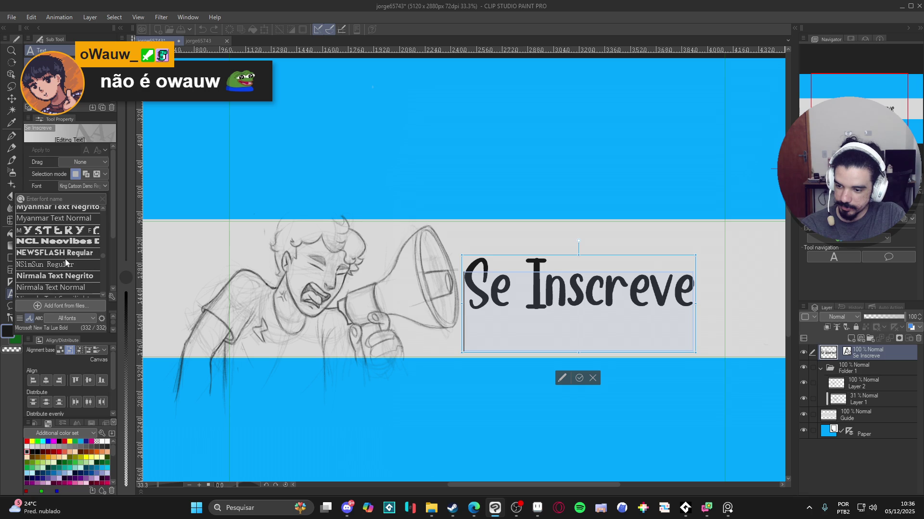
scroll(65, 259, down, 1)
scroll(66, 262, down, 4)
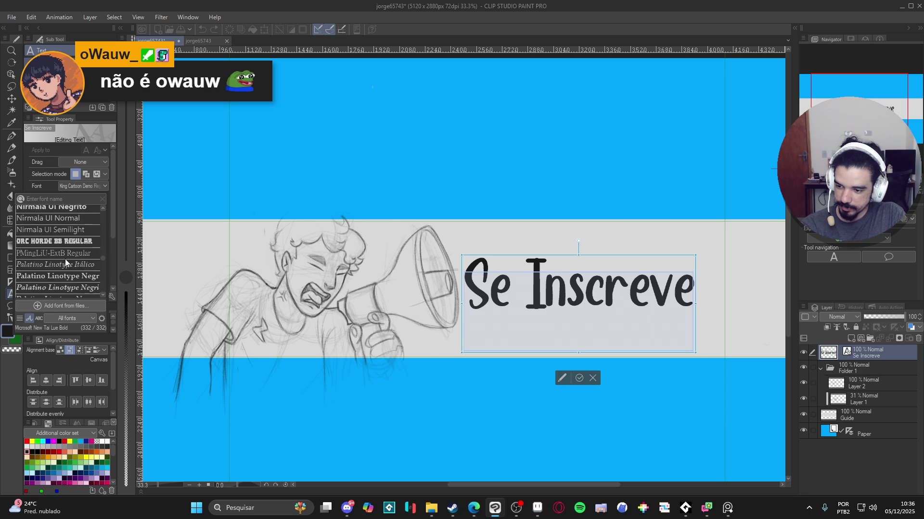
scroll(66, 262, down, 2)
scroll(66, 263, up, 3)
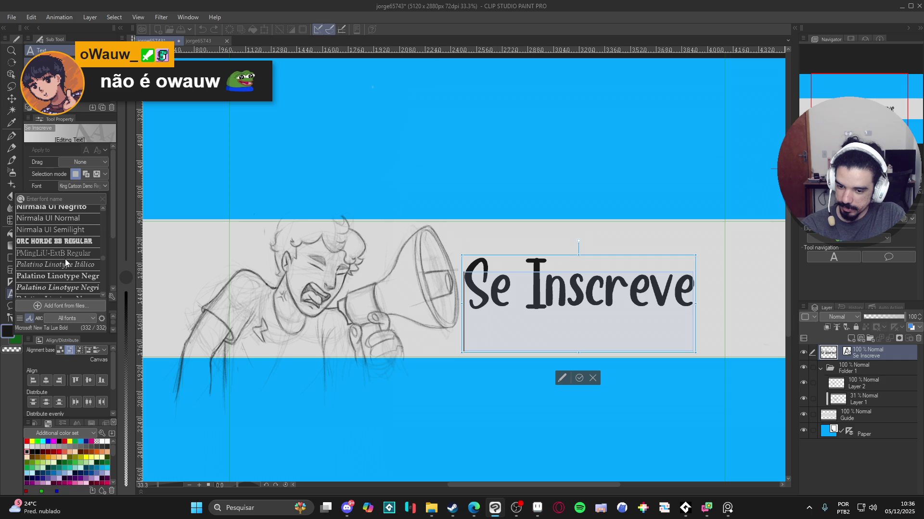
scroll(66, 259, down, 4)
scroll(65, 262, down, 5)
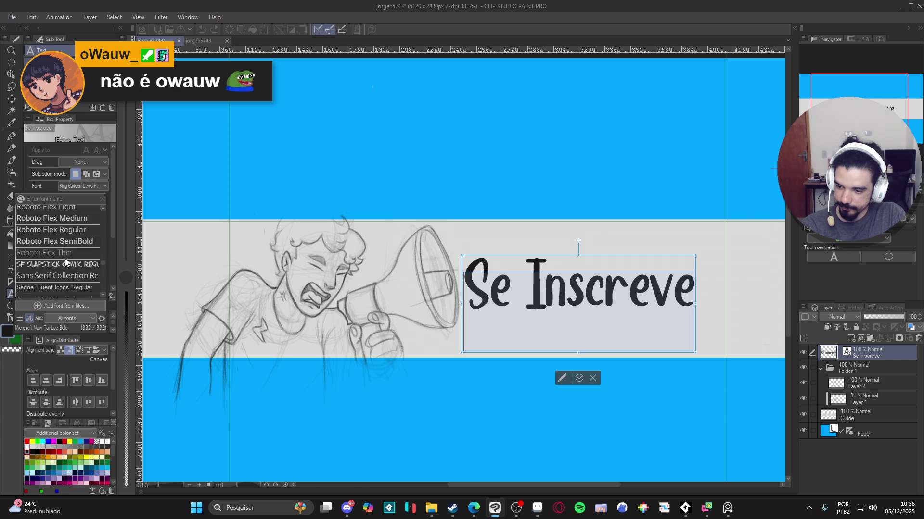
click(65, 264)
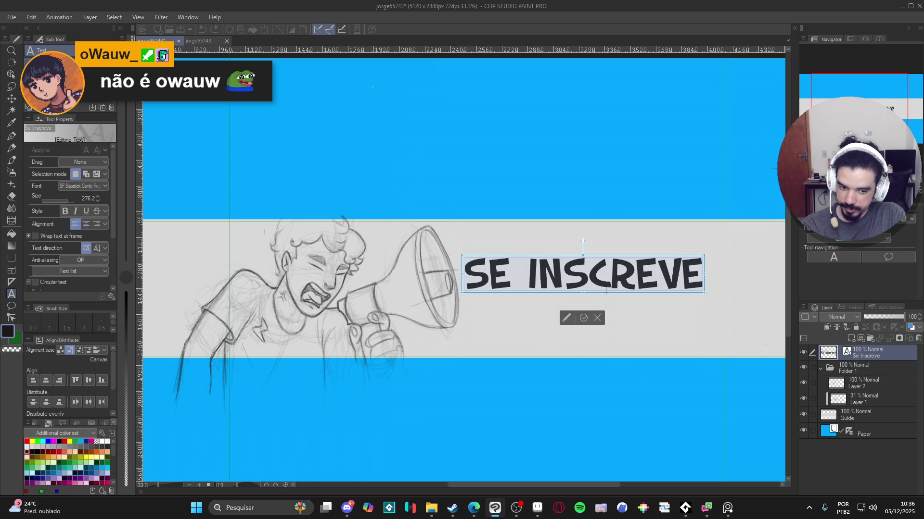
Rasterize the Se Inscreve text layer and begin a free transform on it.
click(879, 365)
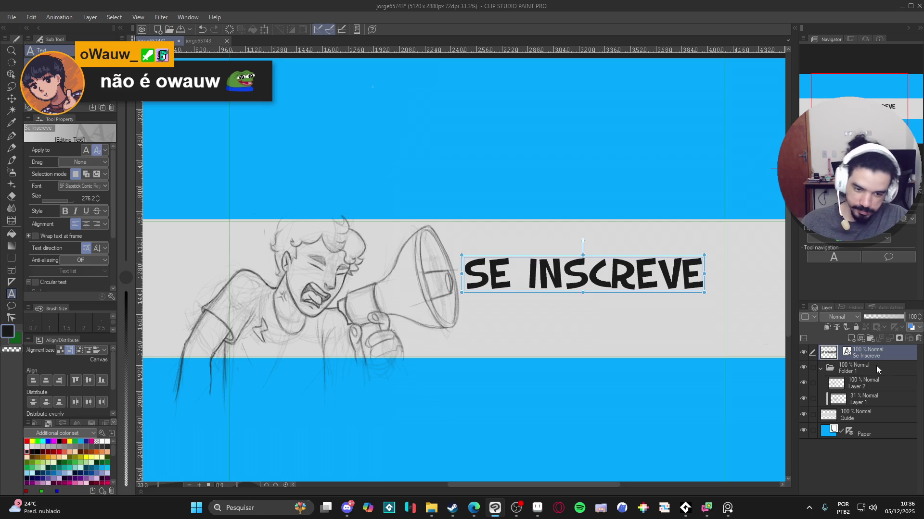
right_click(865, 355)
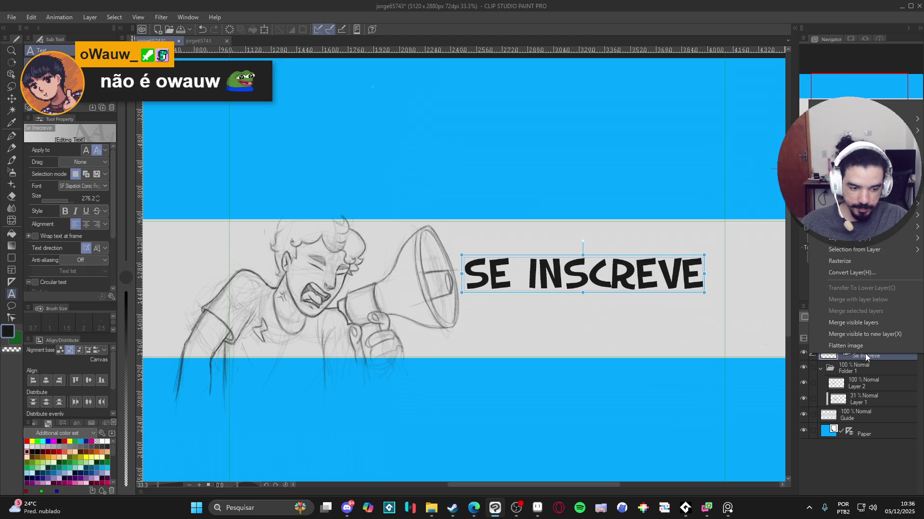
click(882, 265)
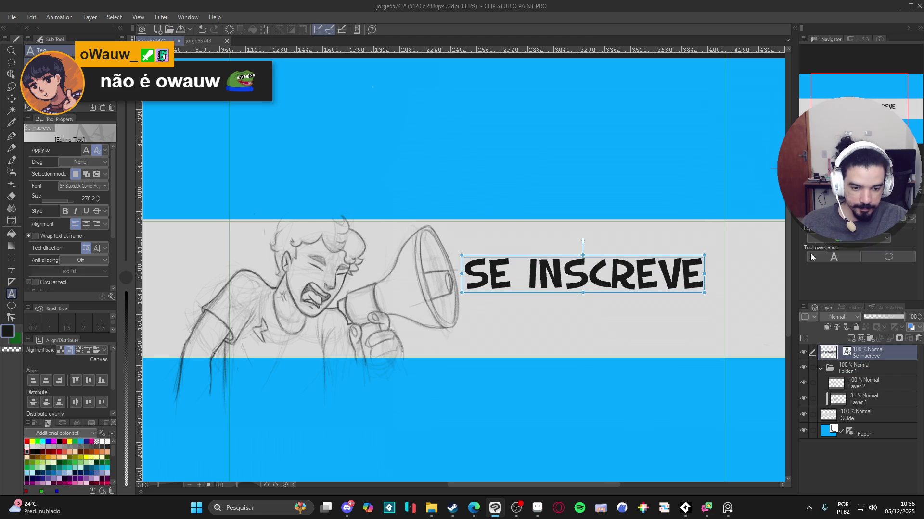
key(ctrl+t)
Stretch the right end of SE INSCREVE taller and wider, commit it, and also select Folder 1.
drag(706, 259, 719, 219)
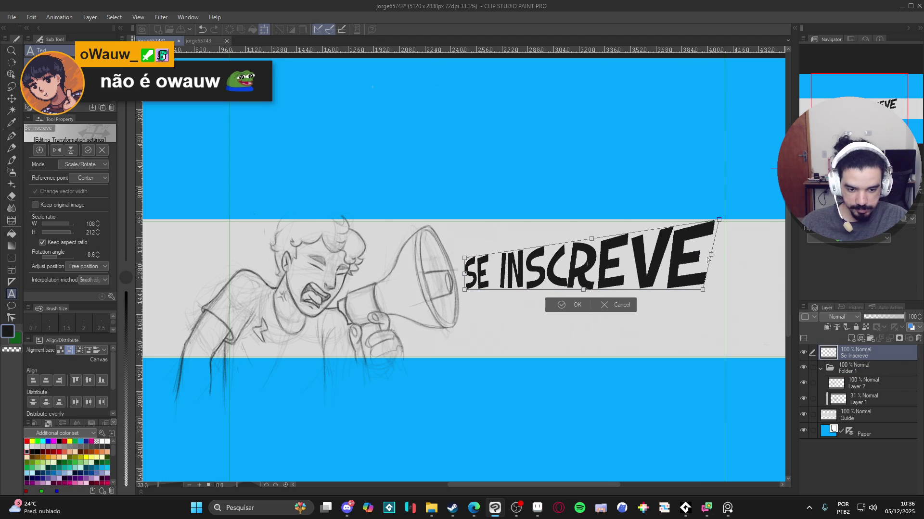
mouse_move(703, 291)
mouse_down()
mouse_move(733, 320)
mouse_move(688, 310)
mouse_up()
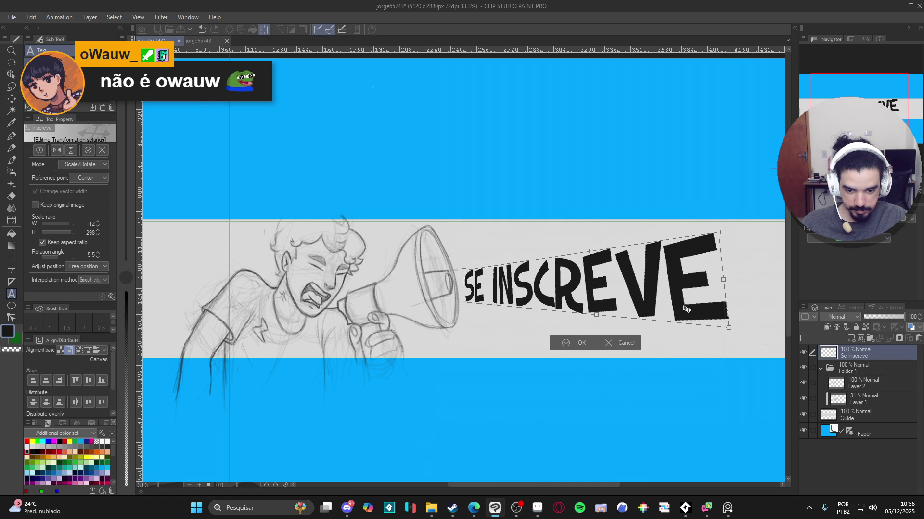
drag(724, 279, 733, 279)
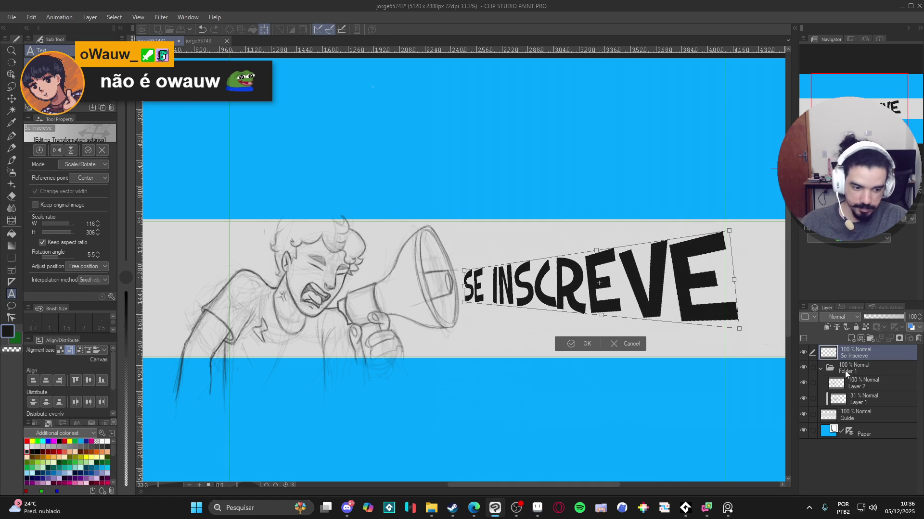
key(Return)
click(820, 368)
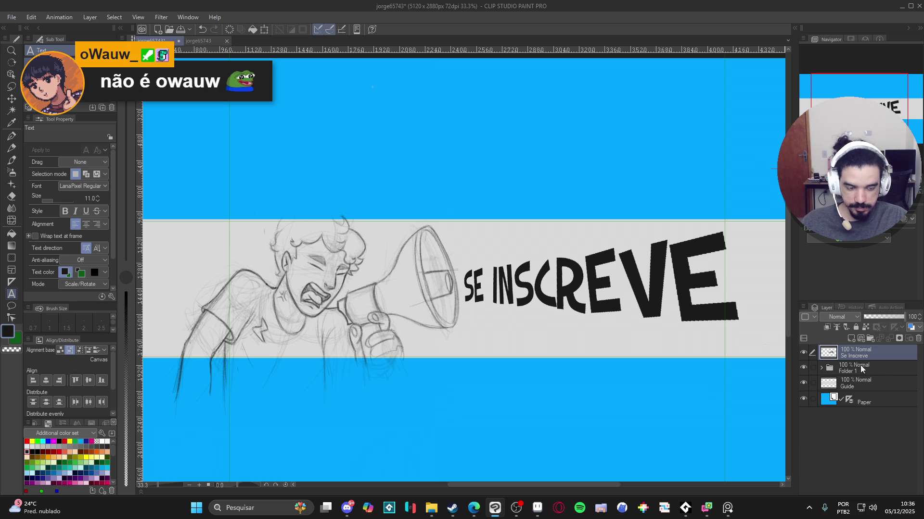
ctrl+click(845, 368)
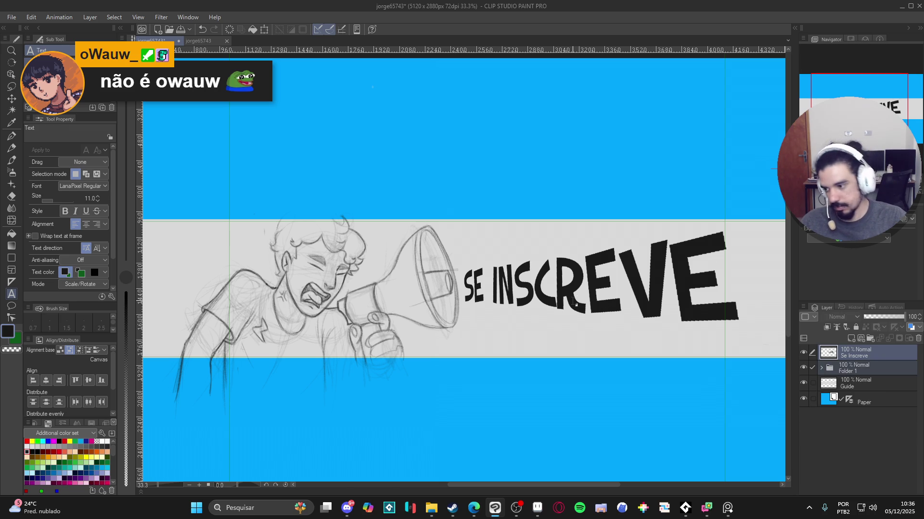
Shift the sketch and lettering layers slightly left, then briefly toggle the sketch layers to compare.
key(k)
drag(574, 304, 560, 306)
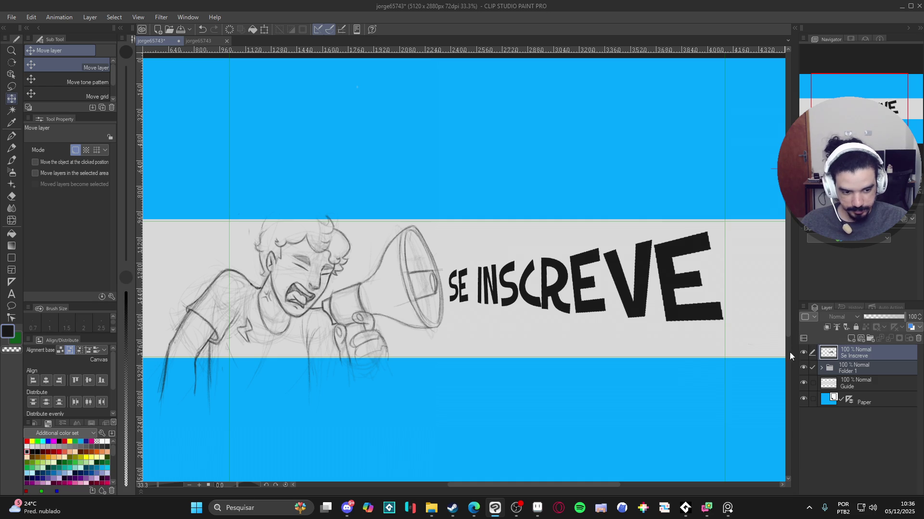
click(819, 368)
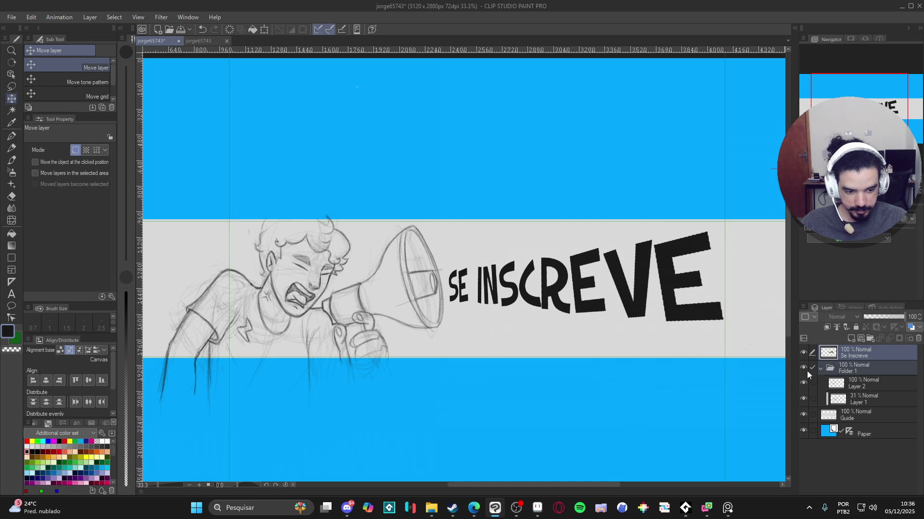
click(803, 371)
click(804, 370)
click(801, 382)
click(801, 383)
On Layer 2, lasso the shirt's lightning mark and flip it horizontally.
click(861, 383)
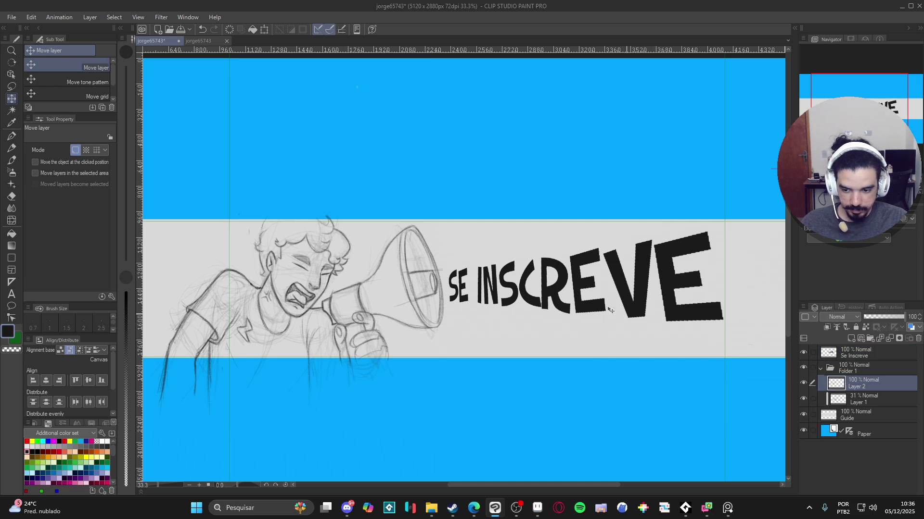
click(11, 87)
mouse_move(243, 318)
mouse_down()
mouse_move(233, 339)
mouse_move(263, 330)
mouse_move(250, 313)
mouse_up()
key(ctrl+t)
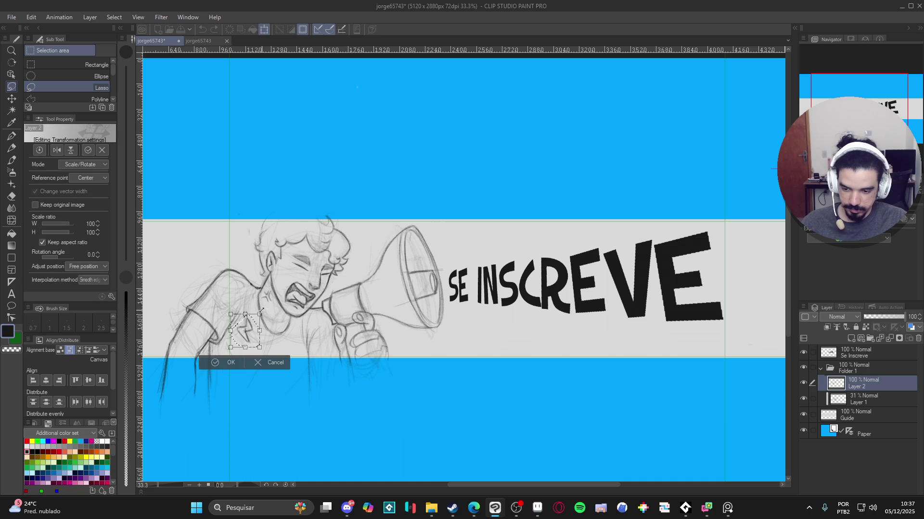
click(58, 150)
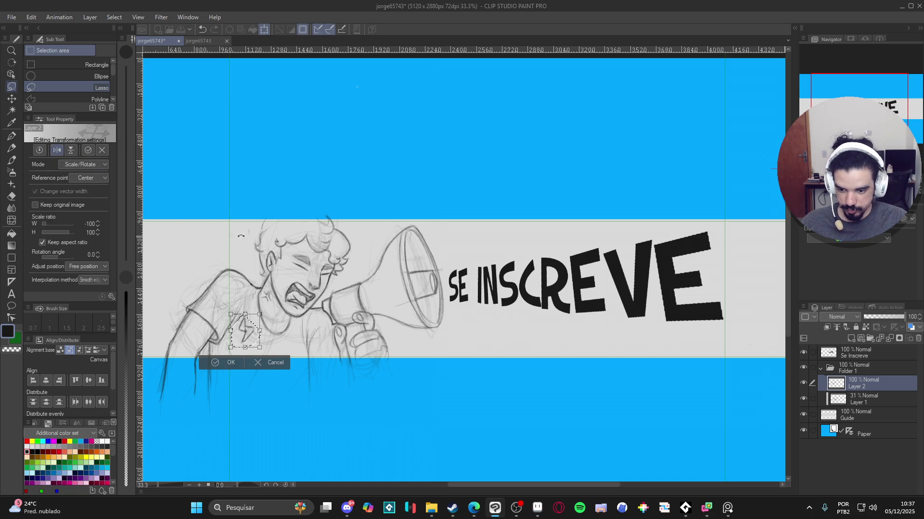
key(Return)
key(ctrl+d)
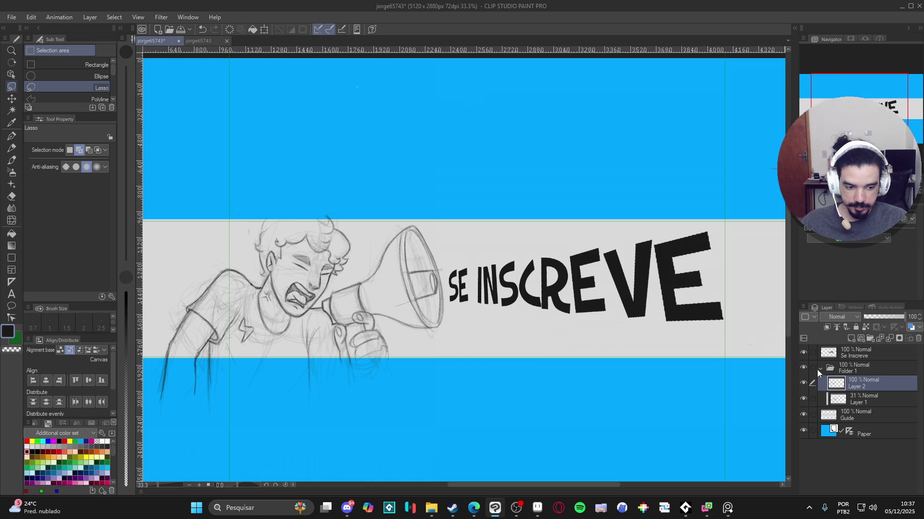
On the Se Inscreve layer, select and transform the E of SE and the I of INSCREVE.
click(806, 354)
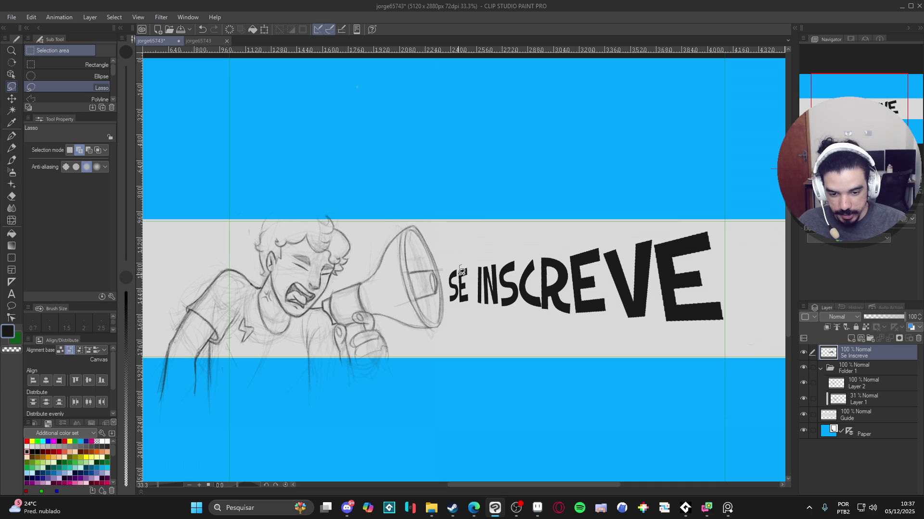
mouse_move(460, 283)
mouse_down()
mouse_move(461, 312)
mouse_move(476, 262)
mouse_move(459, 278)
mouse_move(466, 289)
mouse_up()
key(ctrl+t)
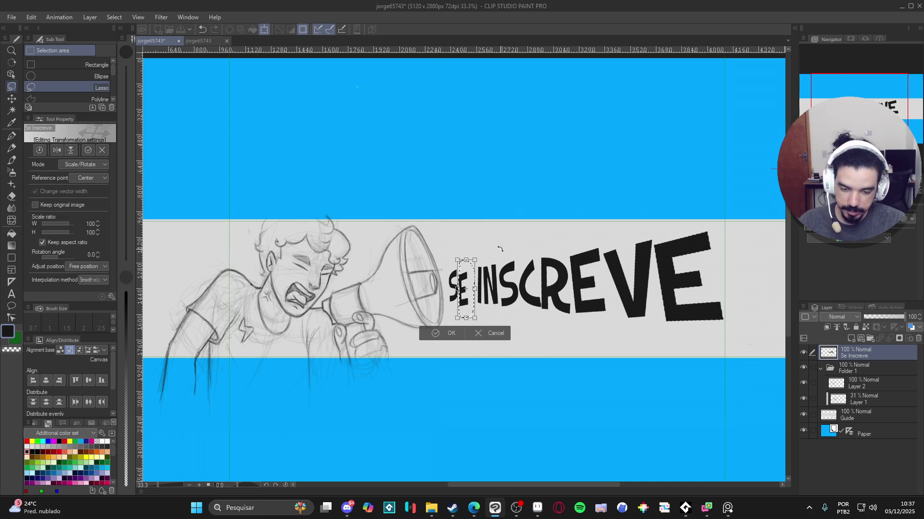
key(Return)
mouse_move(485, 267)
mouse_down()
mouse_move(491, 310)
mouse_move(501, 277)
mouse_move(490, 252)
mouse_move(485, 260)
mouse_up()
key(ctrl+t)
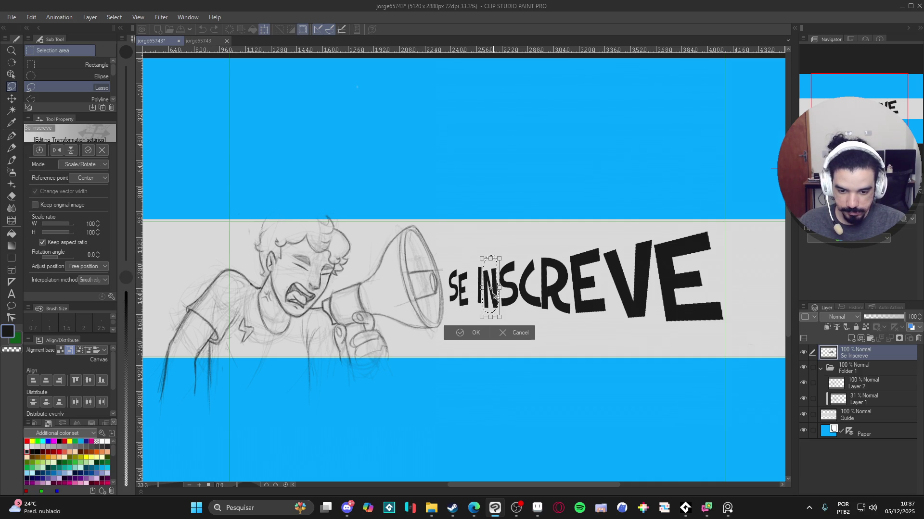
key(Return)
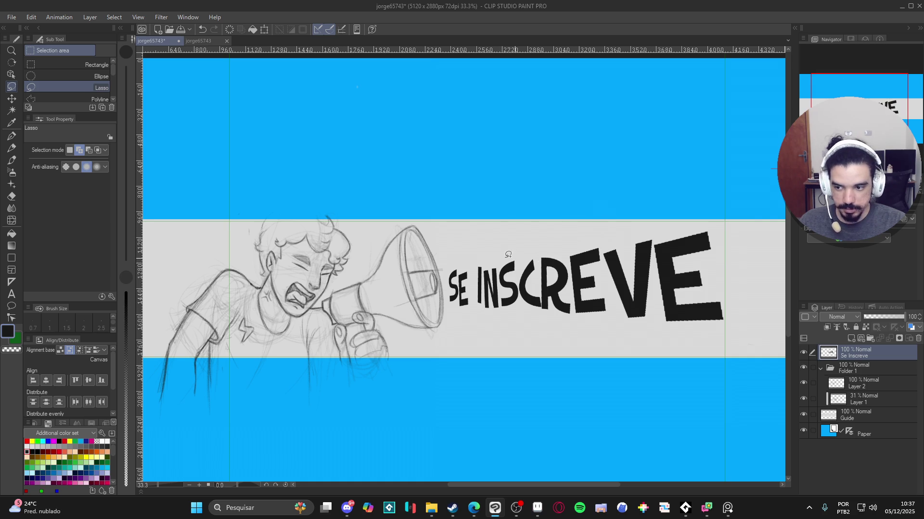
Polygon-select and transform the R, deselect, then add a new empty layer above the lettering.
click(88, 98)
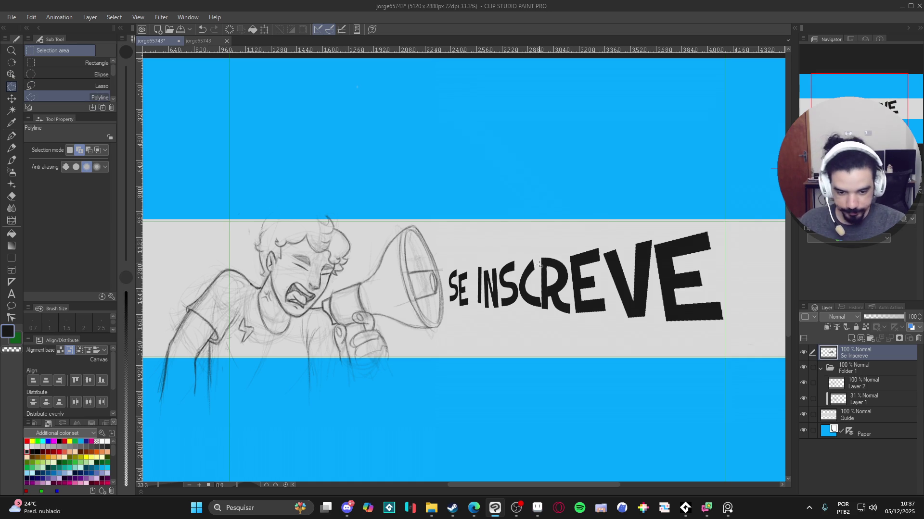
click(543, 320)
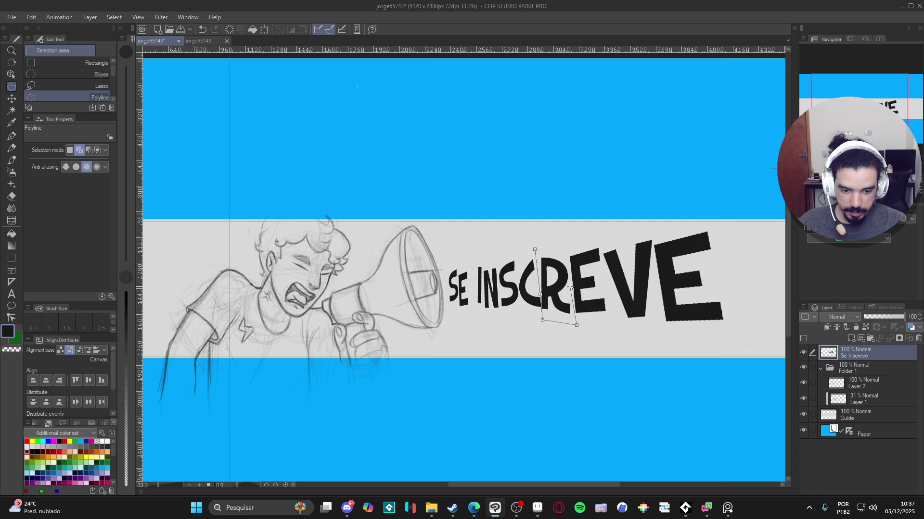
click(563, 251)
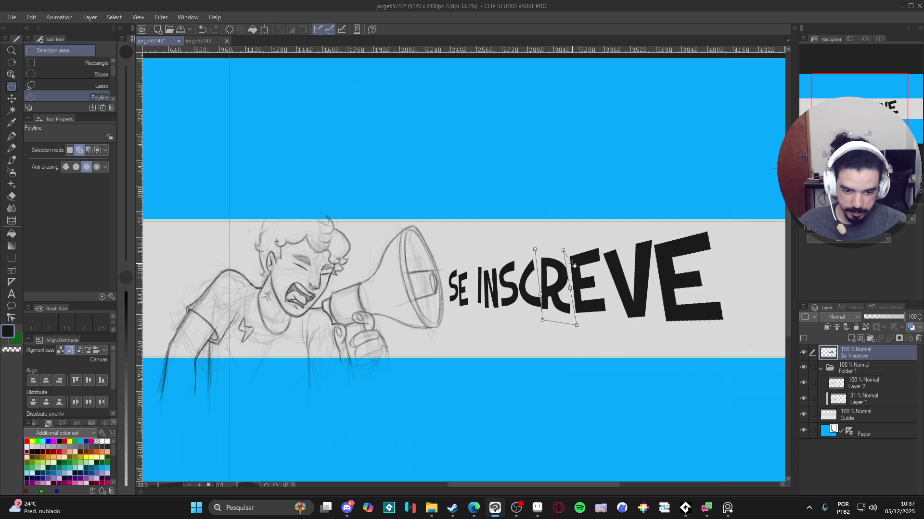
click(539, 251)
key(ctrl+t)
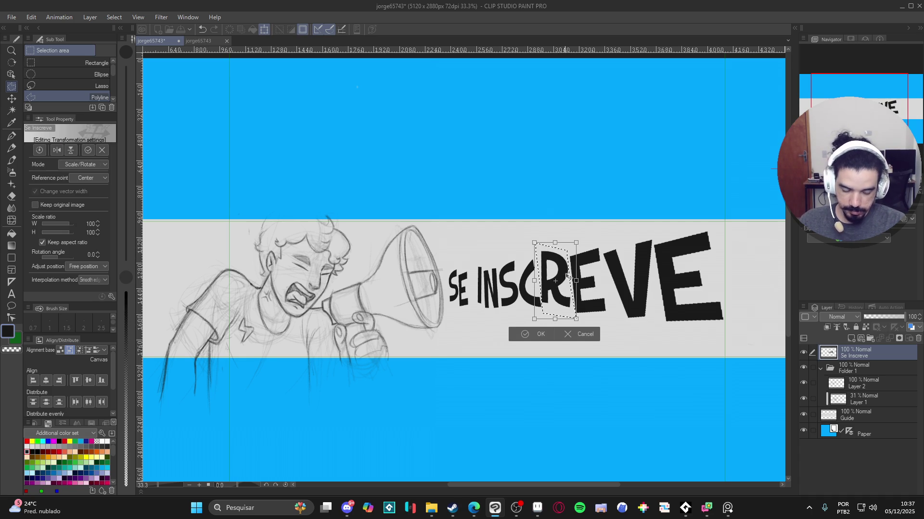
key(Return)
key(ctrl+d)
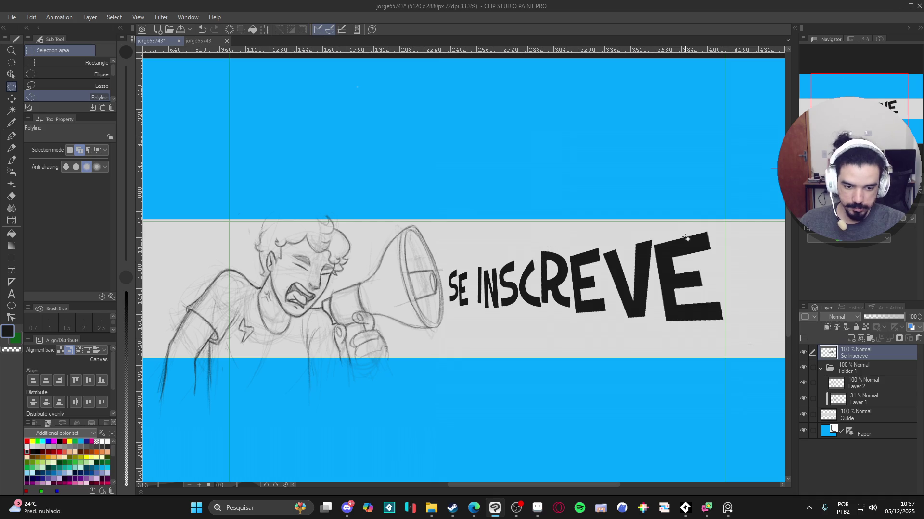
drag(702, 250, 654, 251)
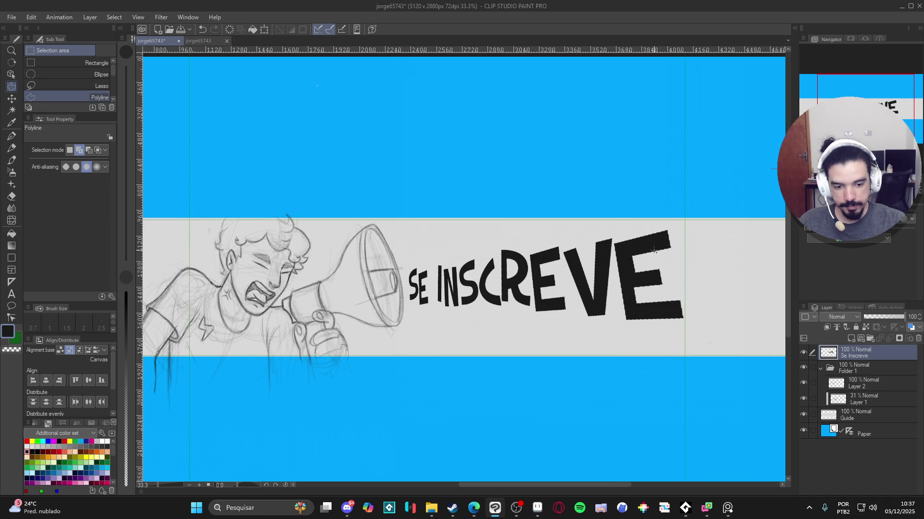
key(ctrl+shift+n)
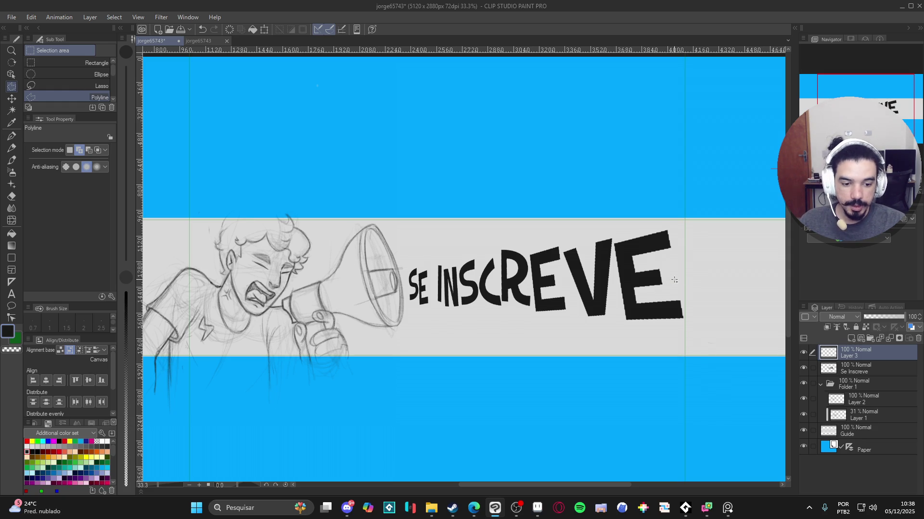
Outline a slanted exclamation bar with a polygon selection and fill it solid black.
key(p)
drag(674, 280, 636, 282)
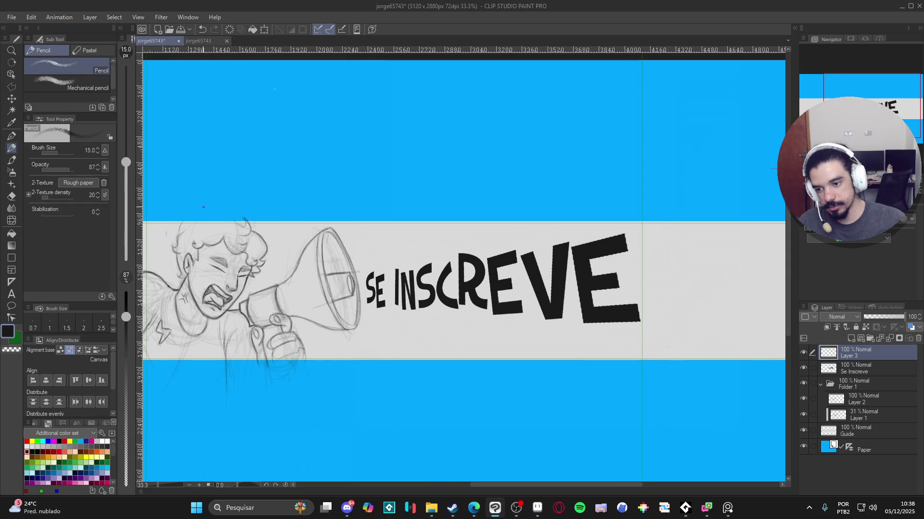
click(11, 87)
key(g)
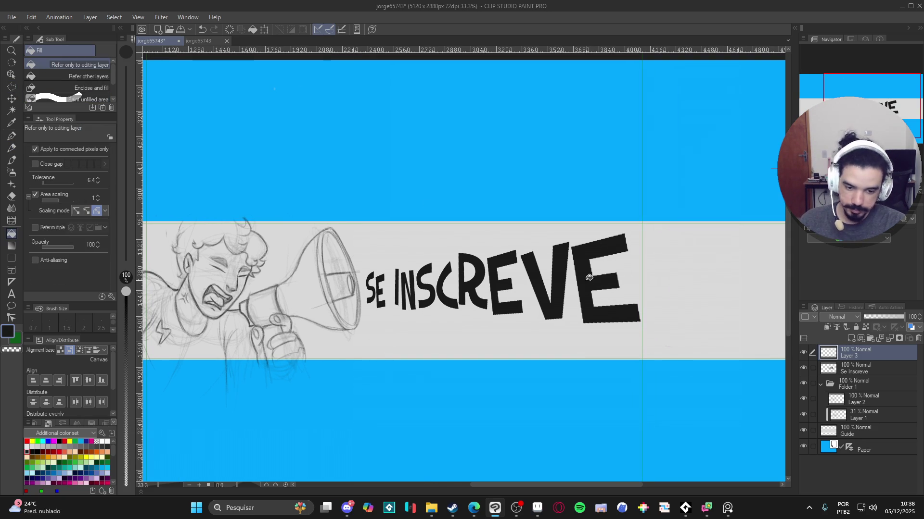
click(11, 86)
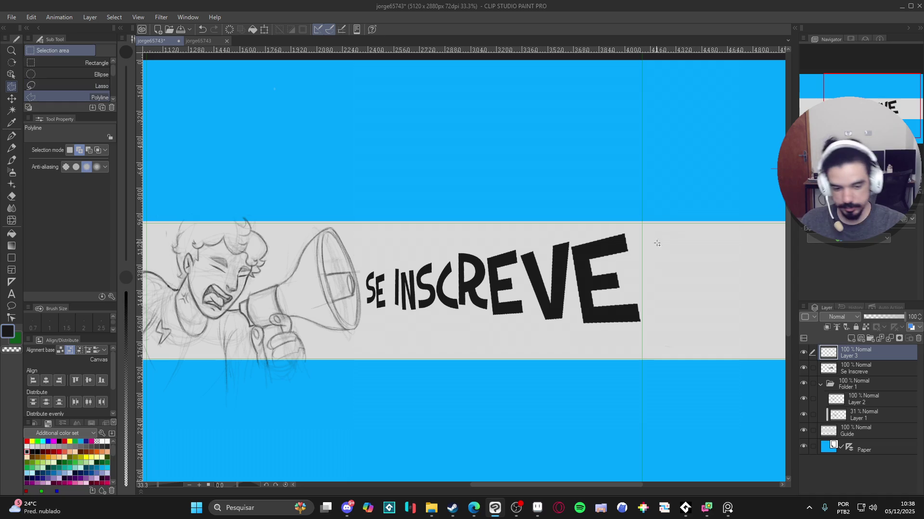
click(675, 210)
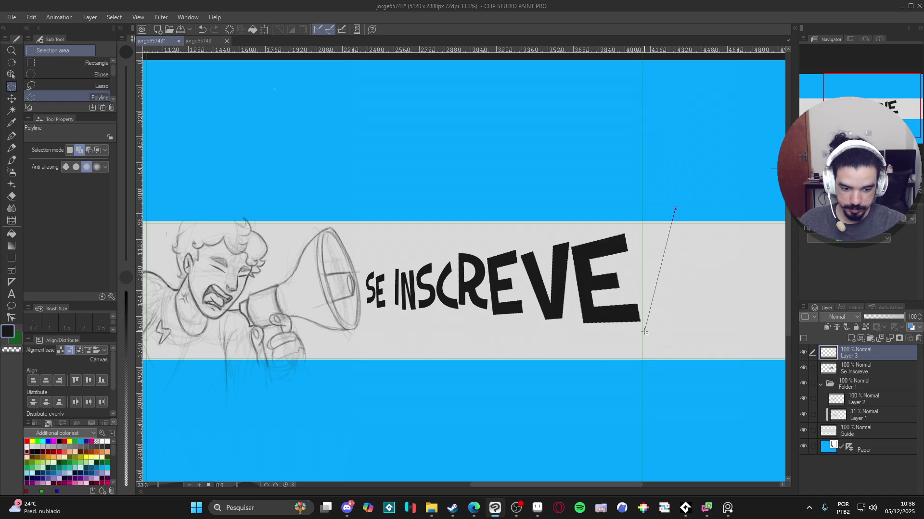
click(650, 344)
click(712, 211)
click(675, 209)
key(g)
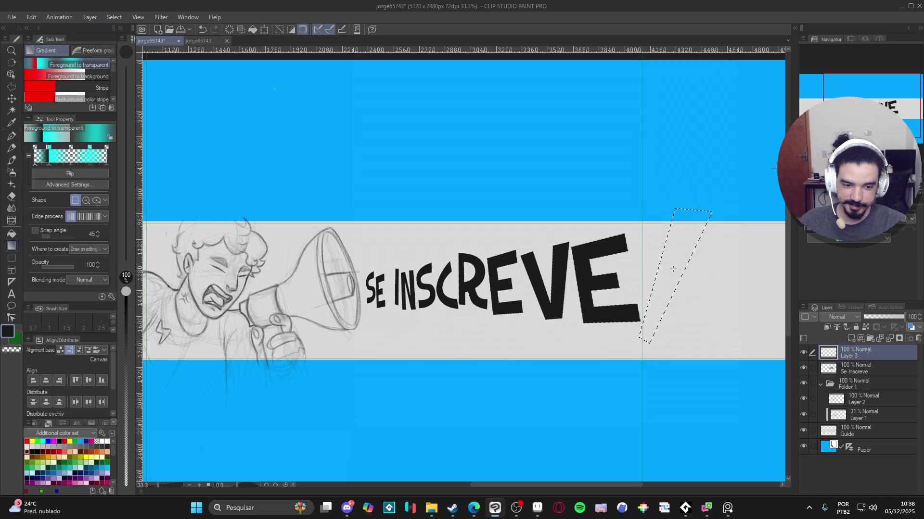
key(g)
click(672, 269)
Deselect, enlarge the pen to size 250, and stamp the exclamation mark's round dot.
key(ctrl+d)
key(p)
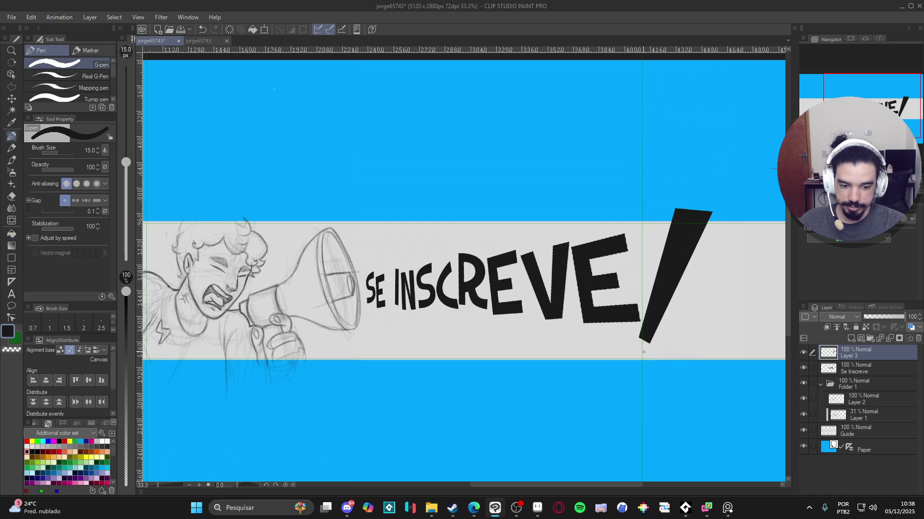
key(bracketright)
key(bracketright)
key(bracketright)
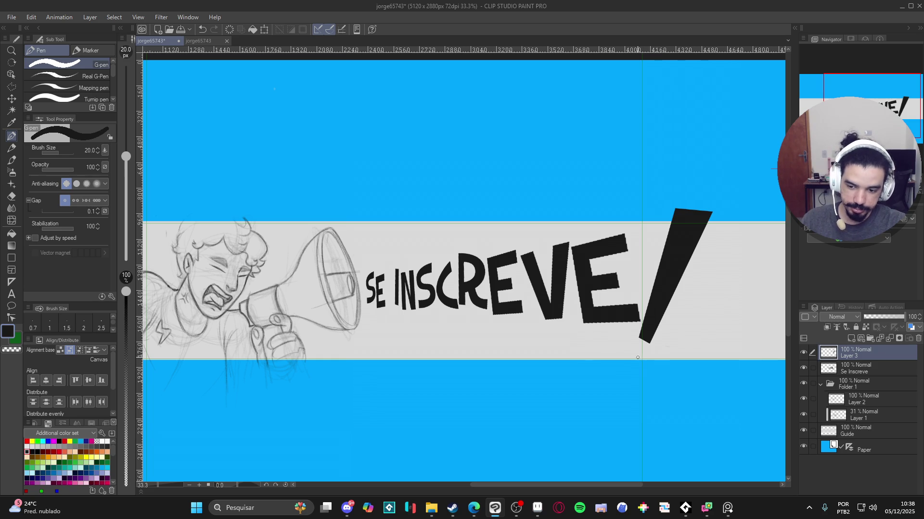
click(634, 362)
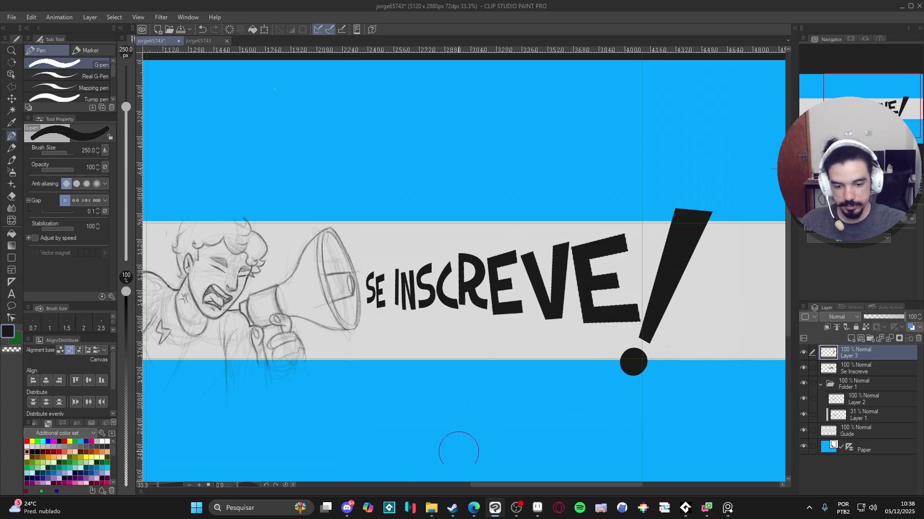
scroll(479, 445, down, 1)
drag(481, 439, 497, 431)
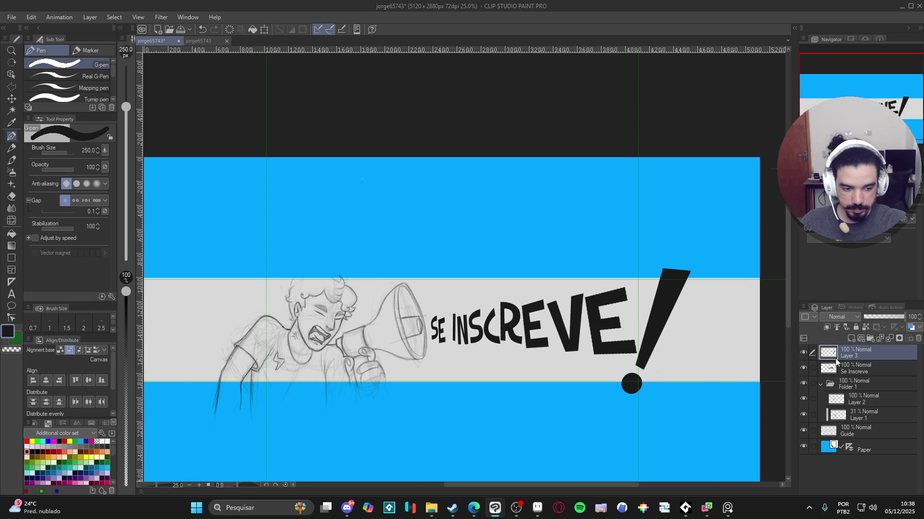
Merge Layer 3's exclamation mark down into the Se Inscreve lettering layer.
click(804, 353)
click(803, 352)
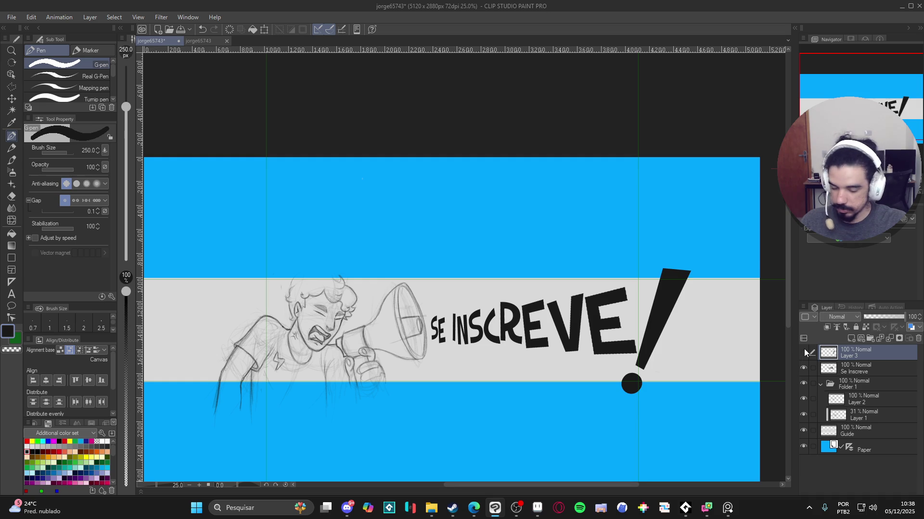
key(ctrl+e)
Scale the SE INSCREVE! lettering to 87%, raise it slightly, and check it against the banner.
key(ctrl+t)
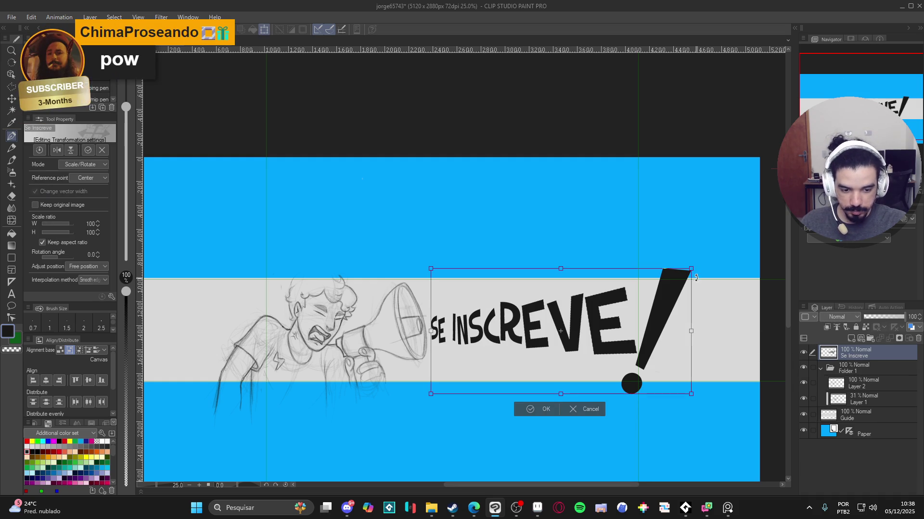
mouse_move(691, 269)
mouse_down()
mouse_move(645, 286)
mouse_move(657, 283)
mouse_up()
drag(595, 340, 596, 334)
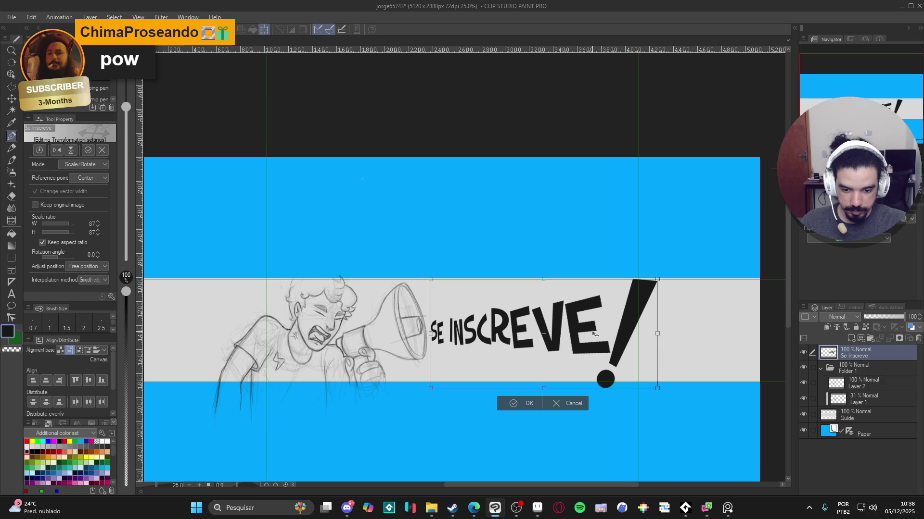
key(Return)
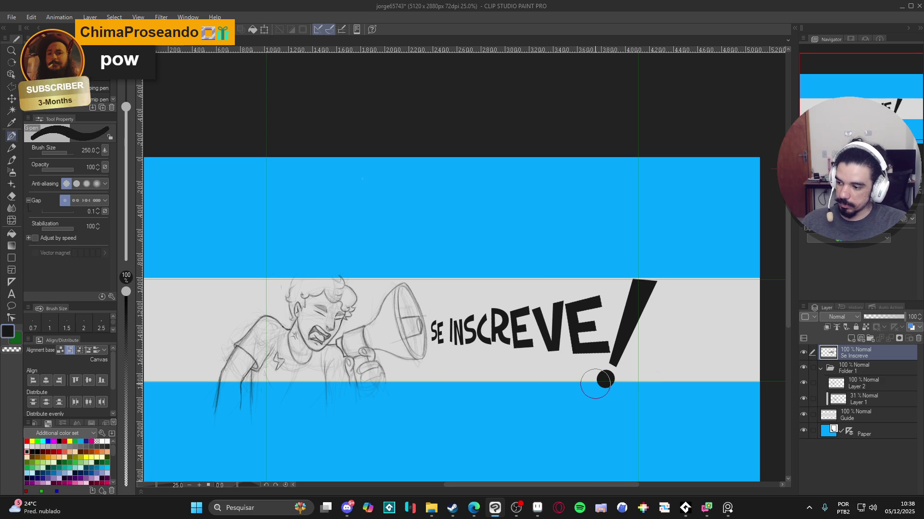
click(803, 353)
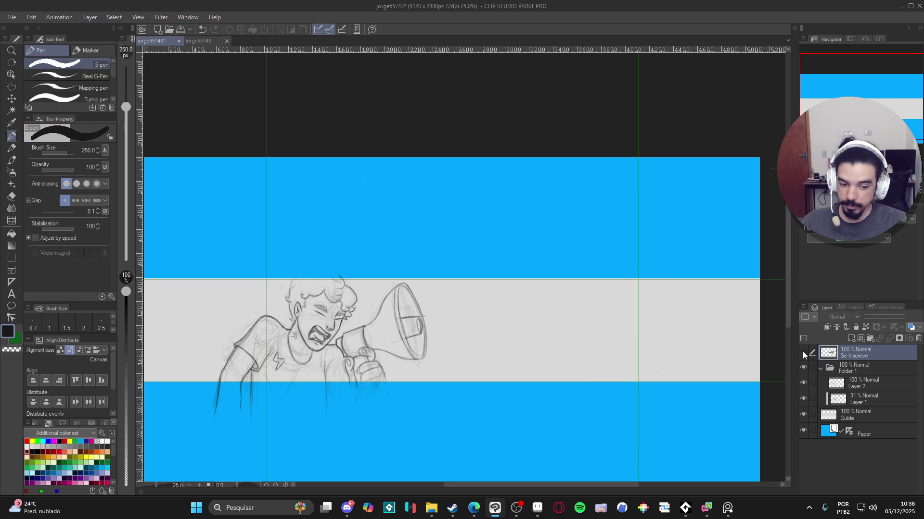
click(803, 354)
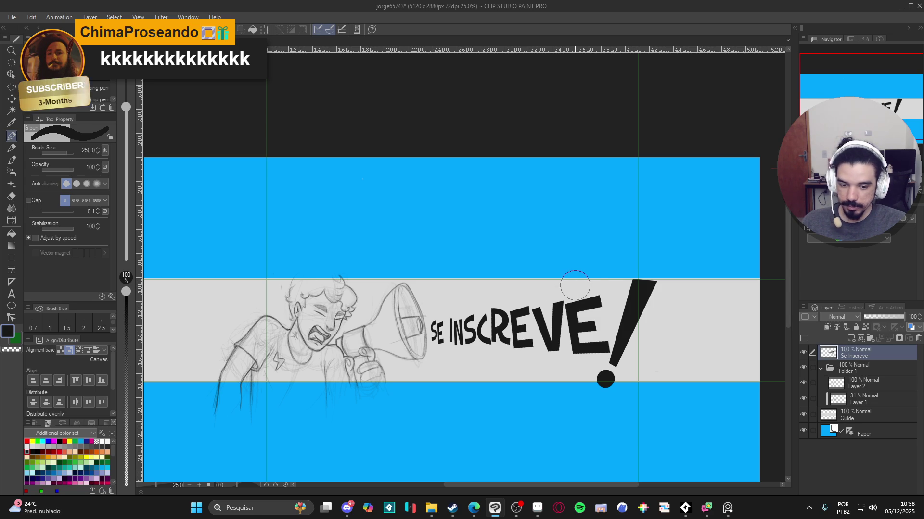
Check the chat in the web browser, then return to Clip Studio and recentre the banner.
key(alt+Tab)
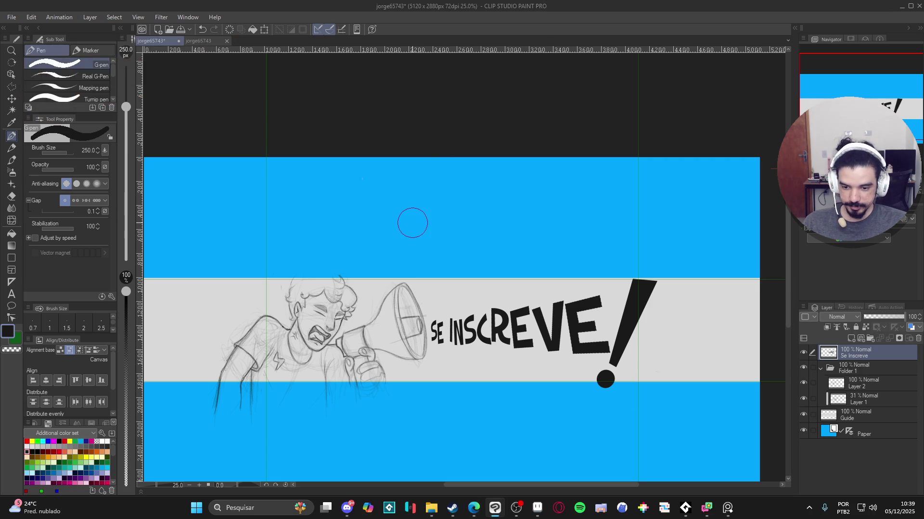
scroll(412, 222, up, 1)
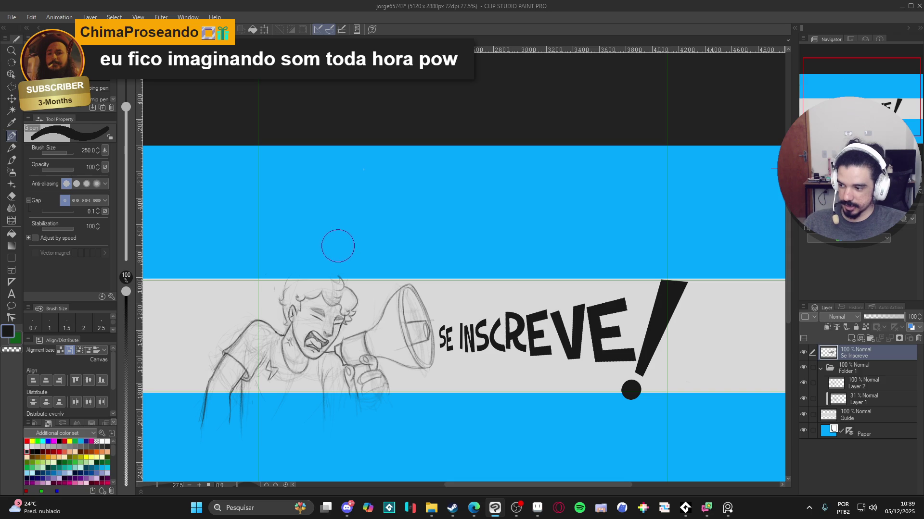
key(alt+Tab)
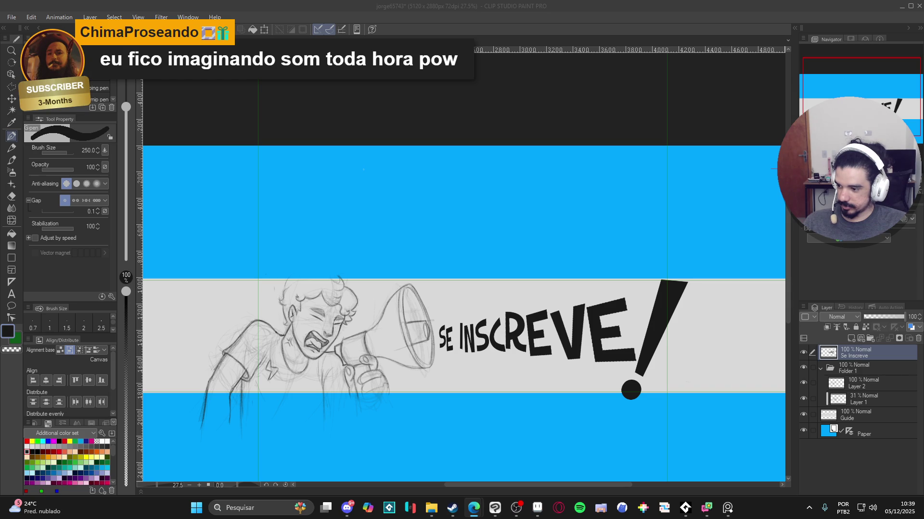
click(440, 64)
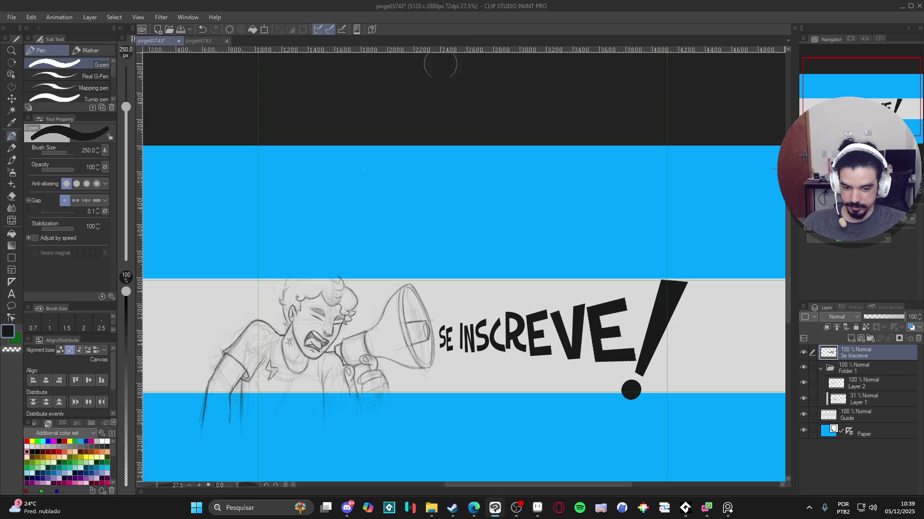
drag(413, 275, 406, 274)
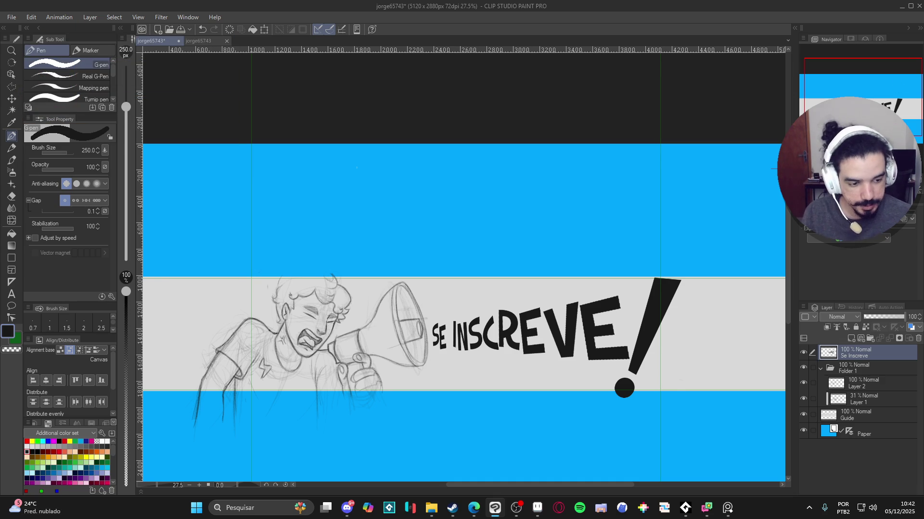
Flip the canvas view, compare Layer 2's line art, and ready the Pencil on Layer 2 for the face.
key(h)
scroll(756, 359, up, 5)
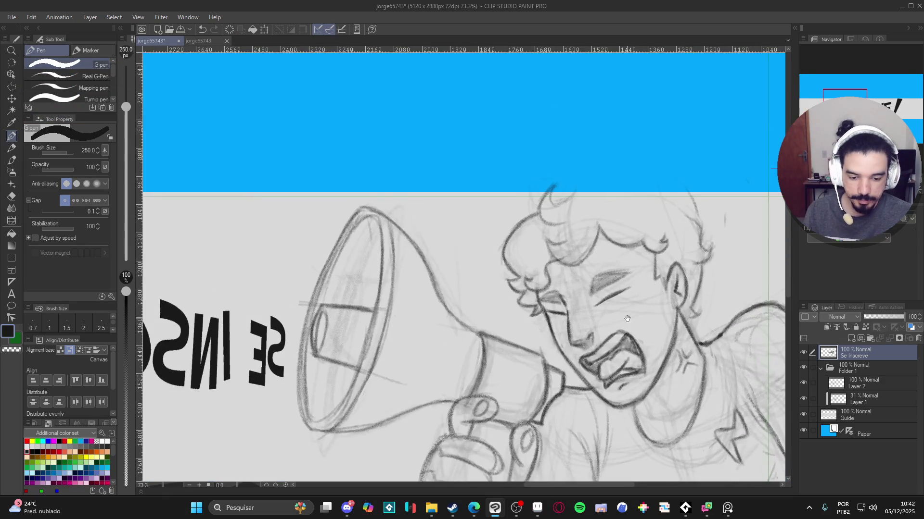
drag(735, 356, 727, 355)
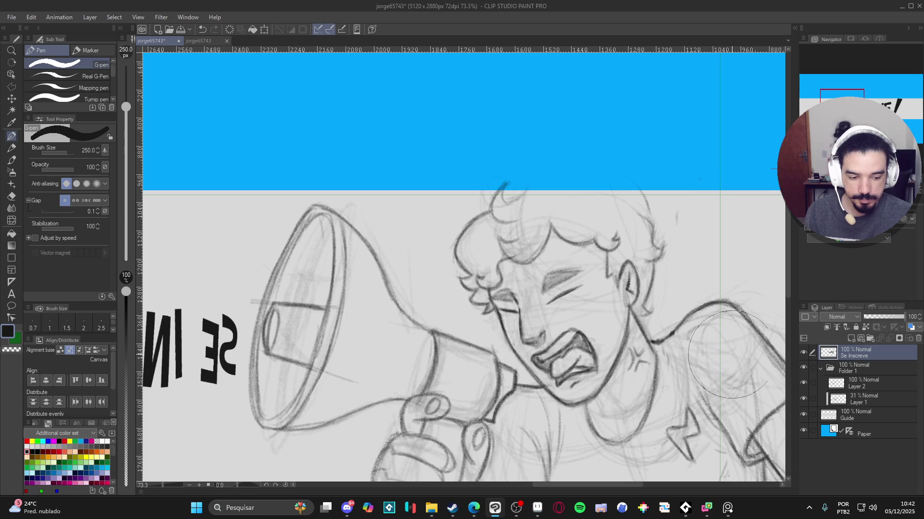
click(803, 382)
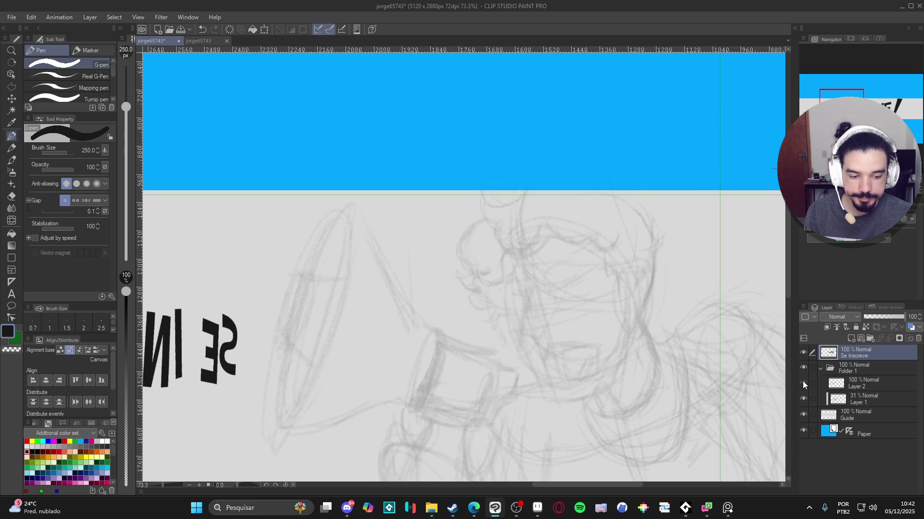
click(804, 383)
click(818, 383)
drag(618, 344, 607, 342)
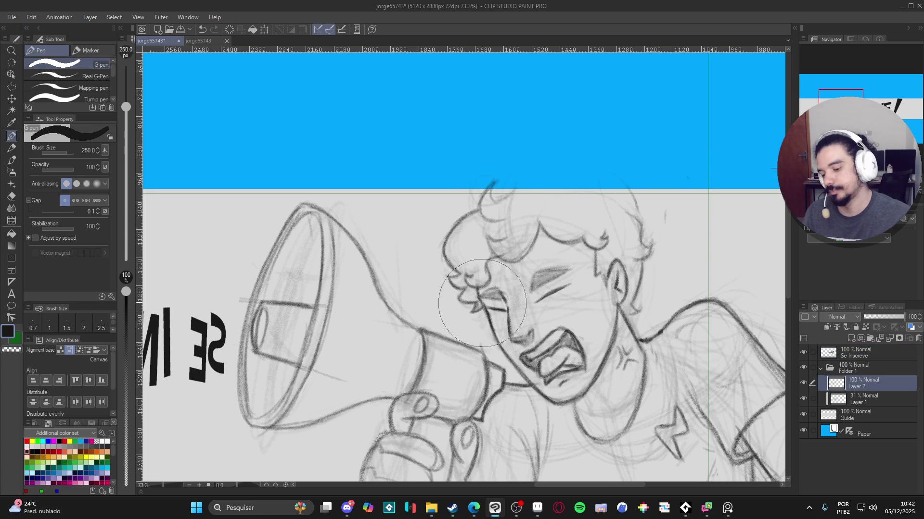
key(p)
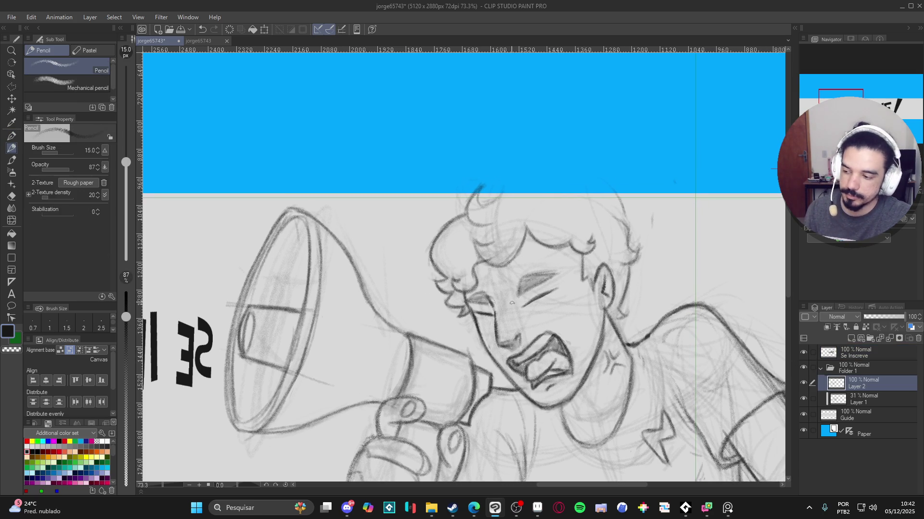
drag(503, 305, 491, 309)
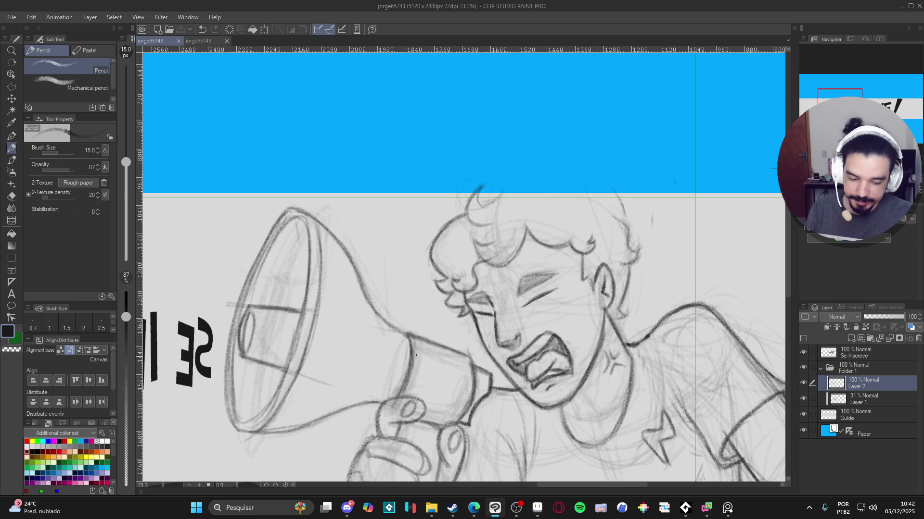
click(728, 509)
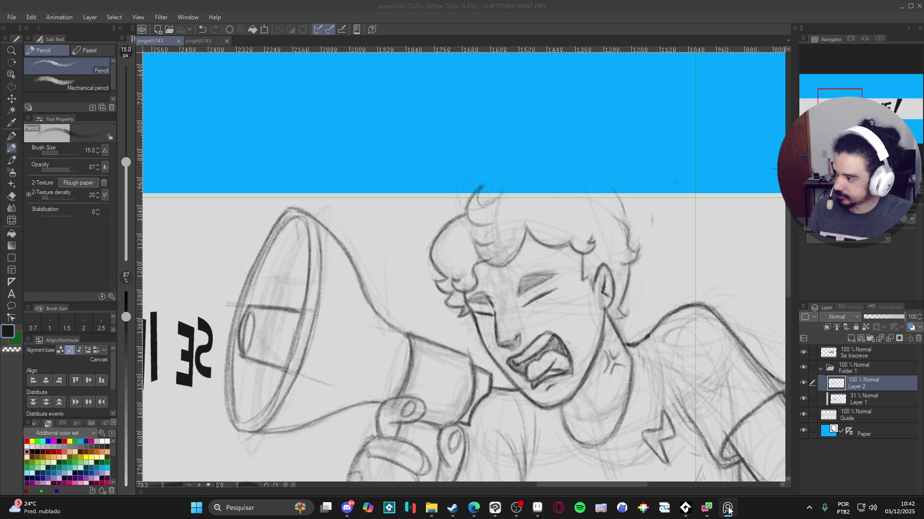
click(501, 298)
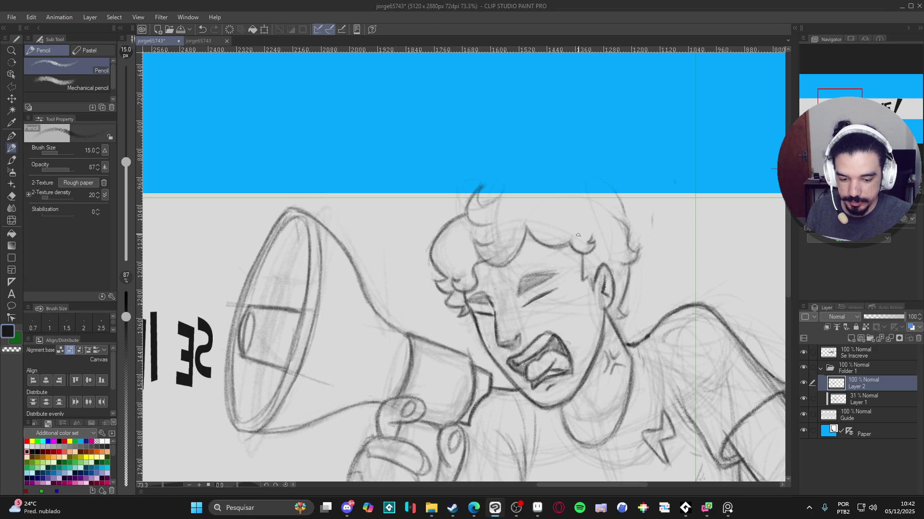
Add strokes along the hair edge and sketch the top and side of the right lens above the closed eyes.
mouse_move(465, 283)
mouse_down()
mouse_move(447, 285)
mouse_move(484, 285)
mouse_move(486, 315)
mouse_move(447, 299)
mouse_move(442, 318)
mouse_move(486, 313)
mouse_up()
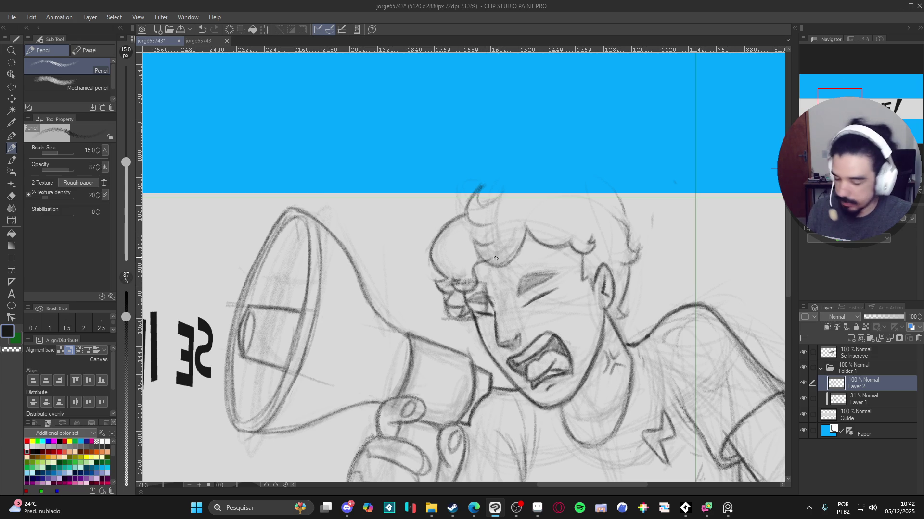
mouse_move(489, 282)
mouse_down()
mouse_move(492, 274)
mouse_move(497, 288)
mouse_move(453, 284)
mouse_up()
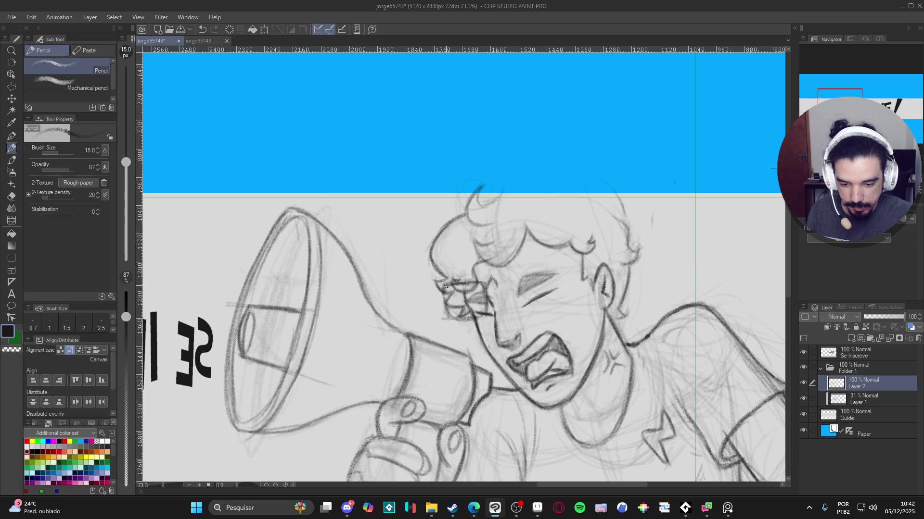
mouse_move(487, 283)
mouse_down()
mouse_move(536, 278)
mouse_move(502, 314)
mouse_move(551, 312)
mouse_up()
mouse_move(553, 279)
mouse_down()
mouse_move(550, 315)
mouse_move(515, 316)
mouse_move(550, 316)
mouse_up()
Darken the right lens outline and retrace the top edge of the glasses frame.
mouse_move(536, 278)
mouse_down()
mouse_move(557, 279)
mouse_move(552, 322)
mouse_up()
mouse_move(546, 317)
mouse_down()
mouse_move(509, 316)
mouse_move(551, 312)
mouse_up()
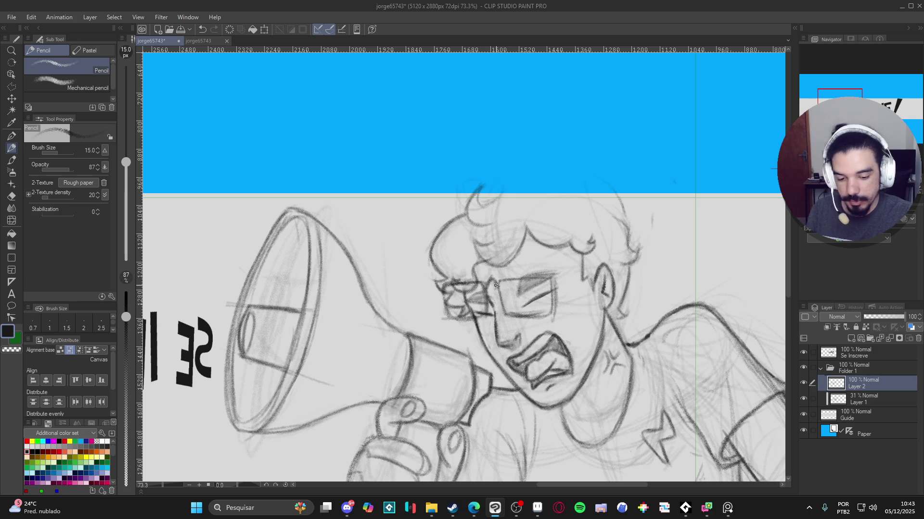
drag(531, 315, 552, 314)
mouse_move(553, 316)
mouse_down()
mouse_move(553, 294)
mouse_move(553, 316)
mouse_up()
drag(552, 280, 500, 284)
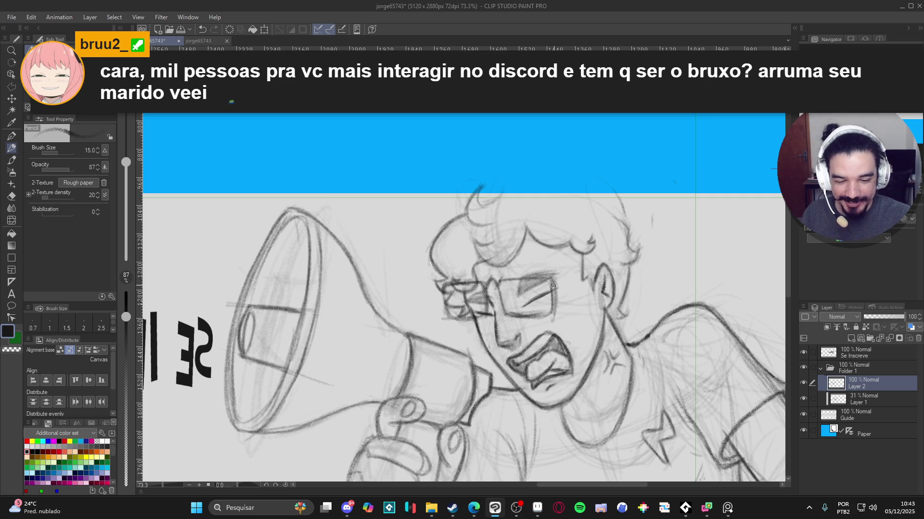
drag(501, 283, 541, 279)
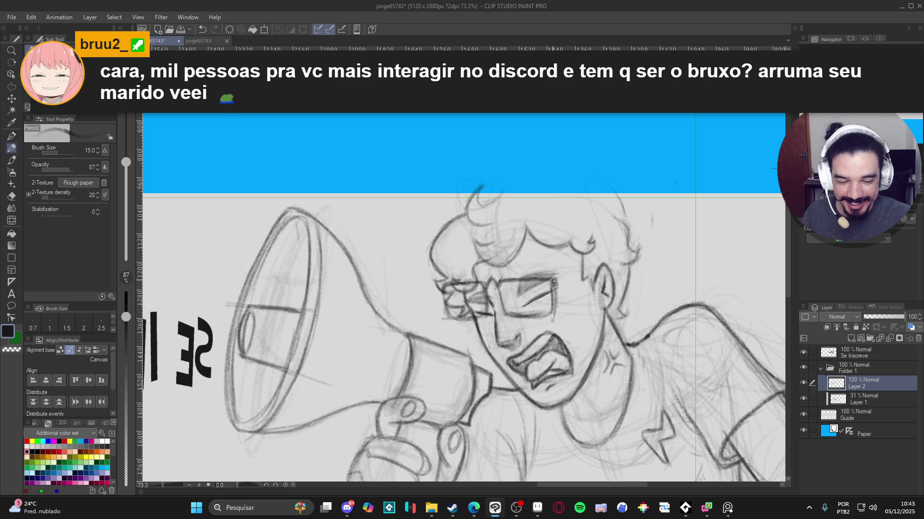
drag(521, 280, 501, 283)
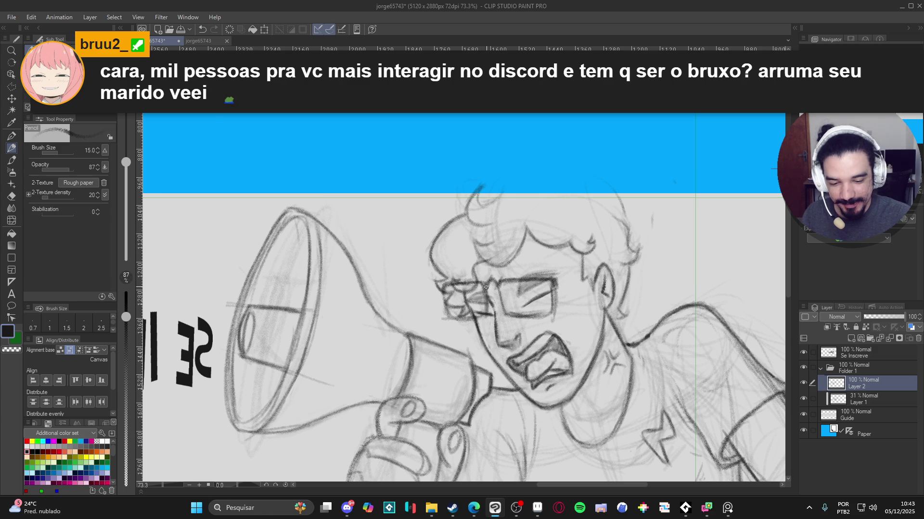
Darken the top and left edges of the glasses' left side.
drag(463, 282, 443, 292)
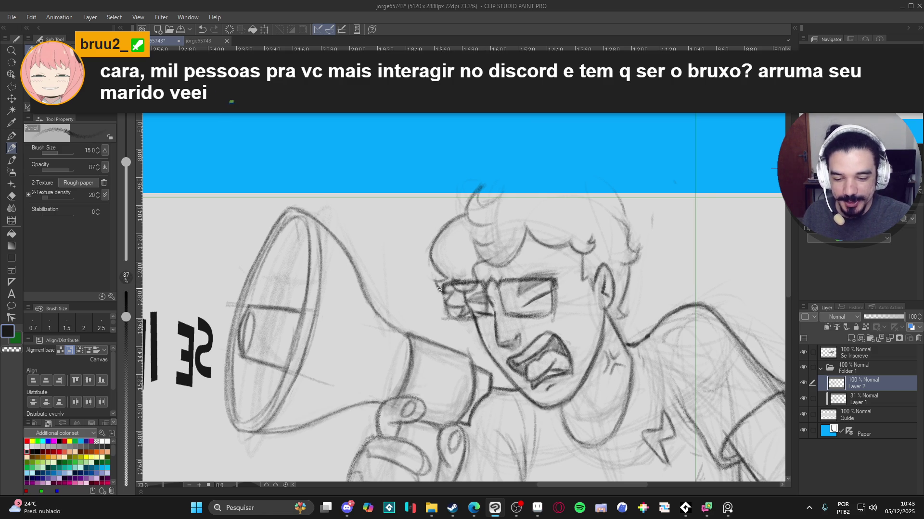
drag(440, 293, 442, 285)
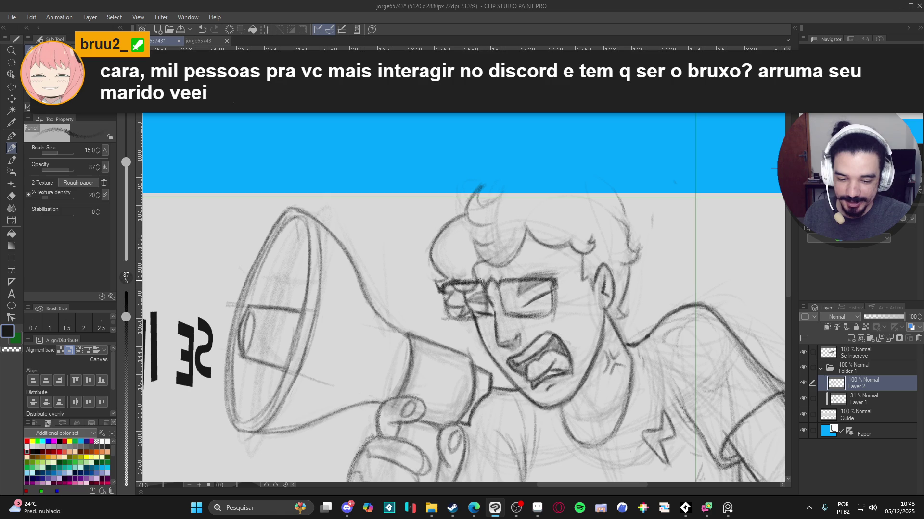
drag(445, 284, 438, 291)
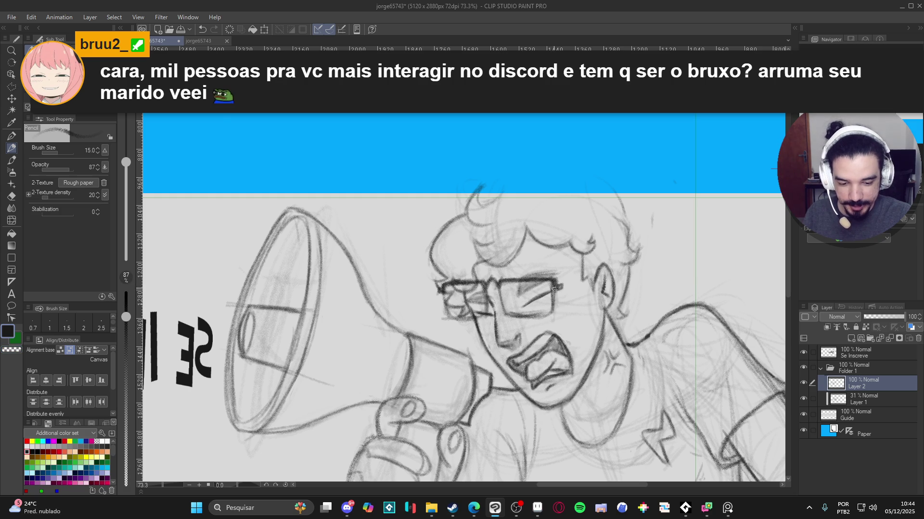
key(c)
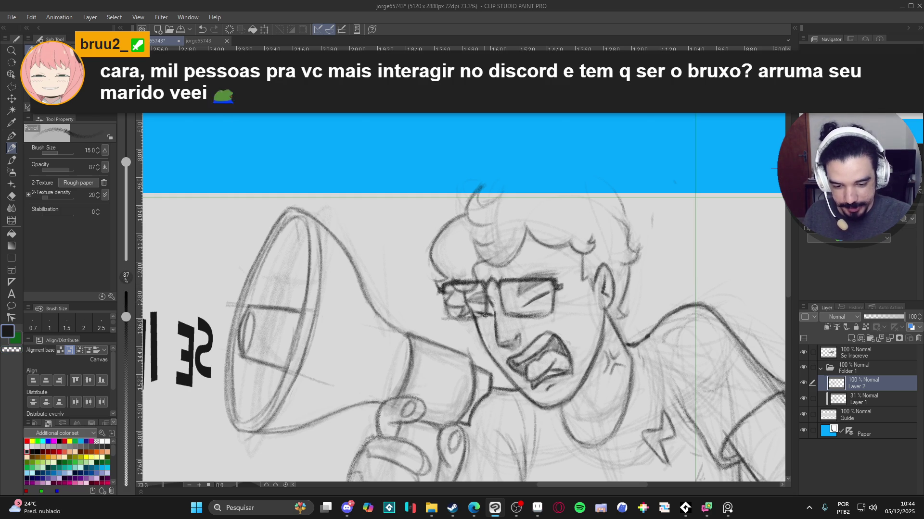
key(c)
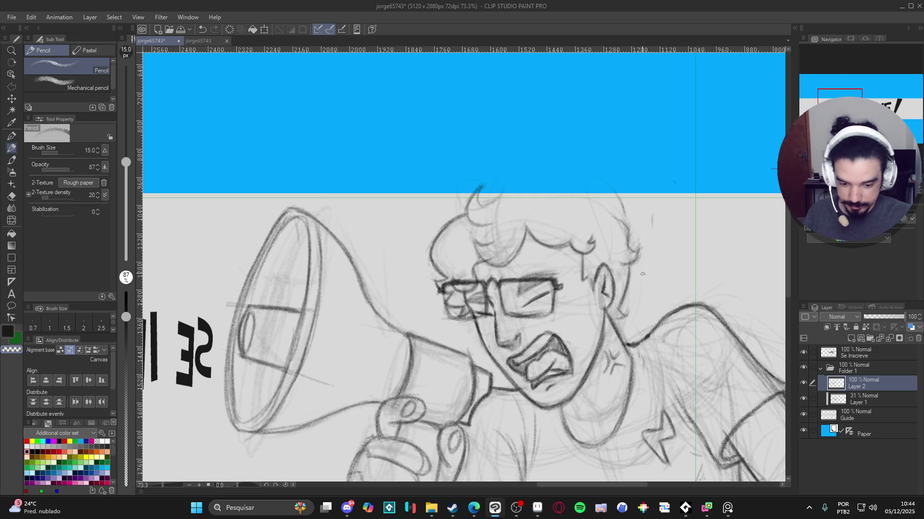
drag(596, 306, 589, 298)
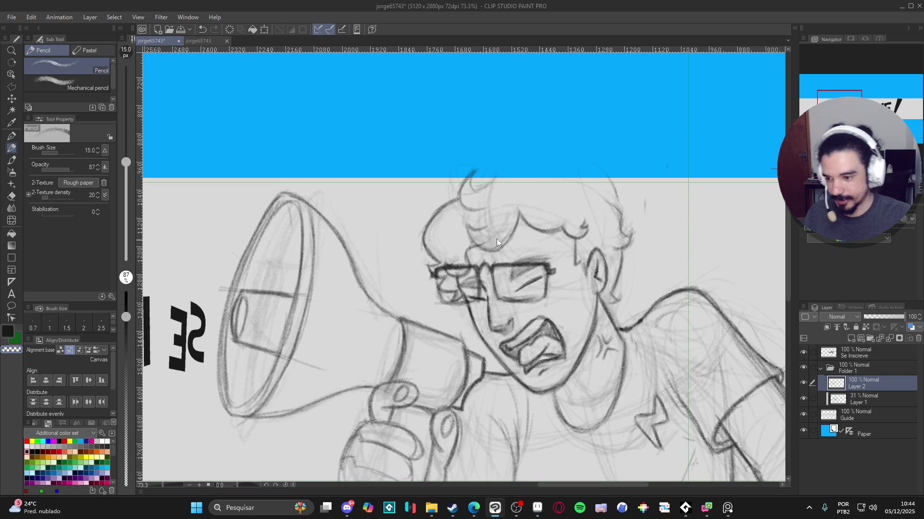
Save the drawing, lasso the area around the face, then deselect and exit transform unchanged.
key(ctrl+s)
click(11, 87)
click(55, 82)
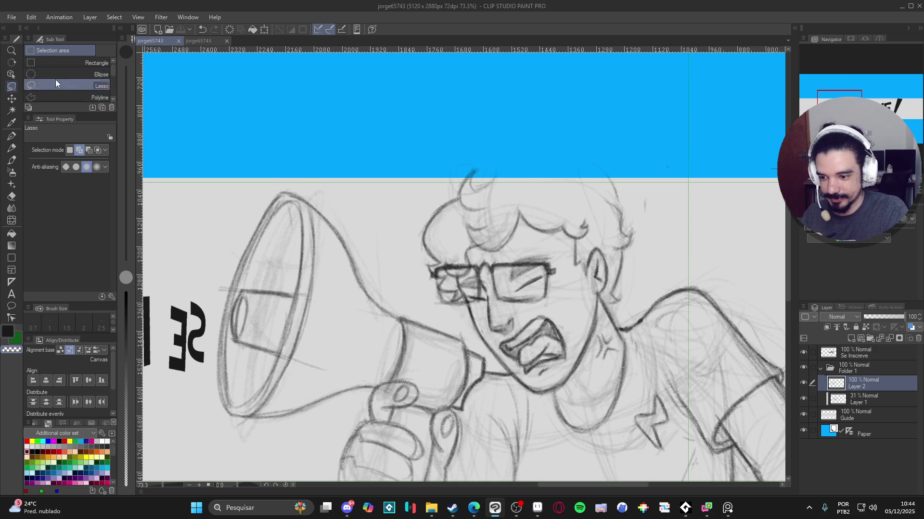
mouse_move(530, 235)
mouse_down()
mouse_move(499, 227)
mouse_move(542, 329)
mouse_move(553, 224)
mouse_up()
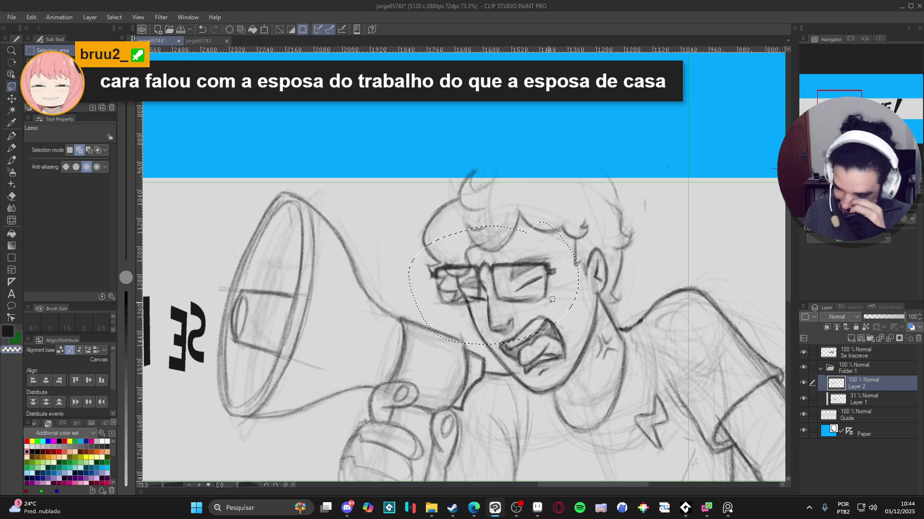
key(ctrl+d)
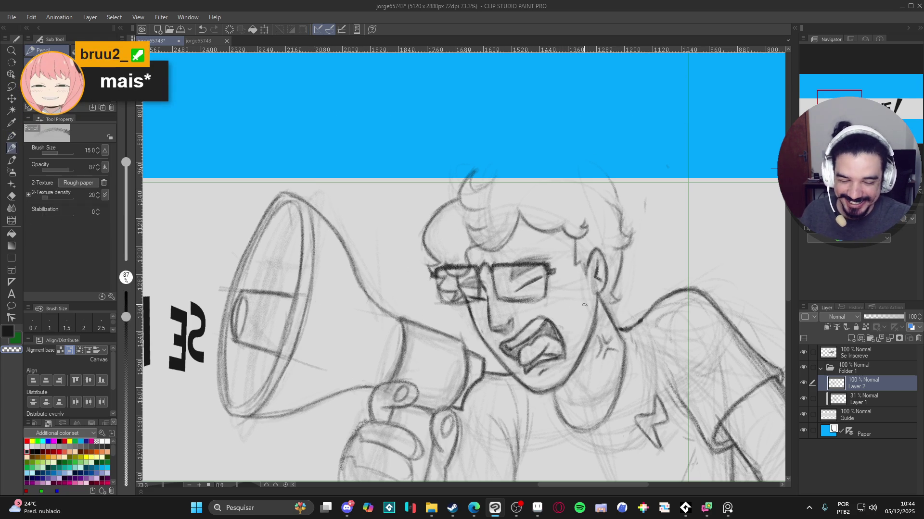
key(ctrl+s)
key(ctrl+t)
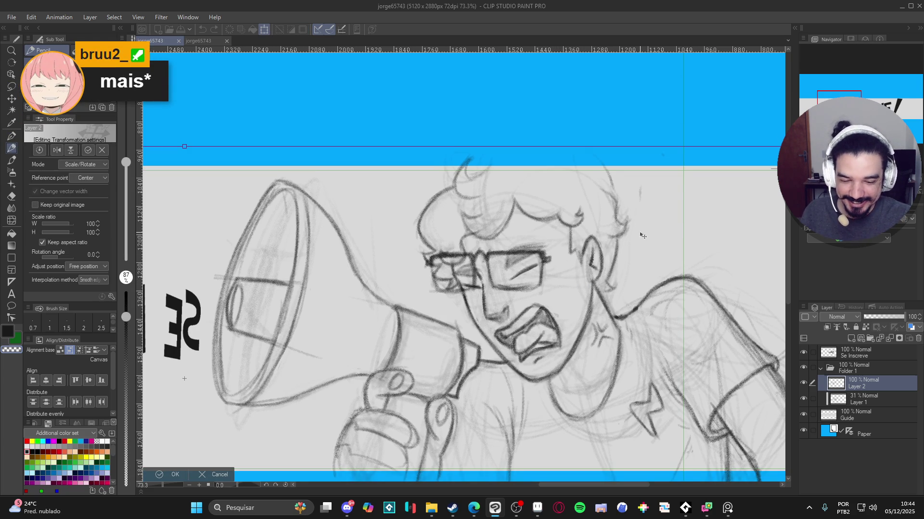
key(Return)
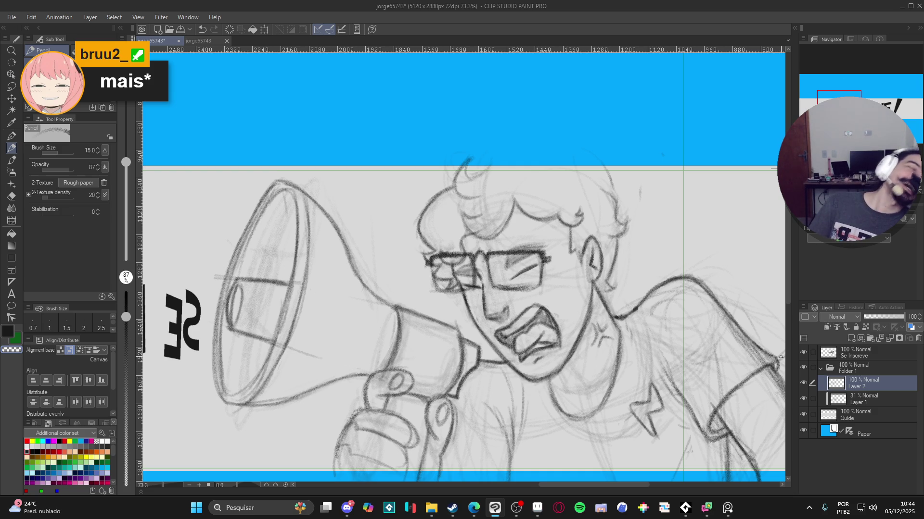
Lasso the glasses, then undo and redo to restore them on Layer 2 Copy.
click(11, 86)
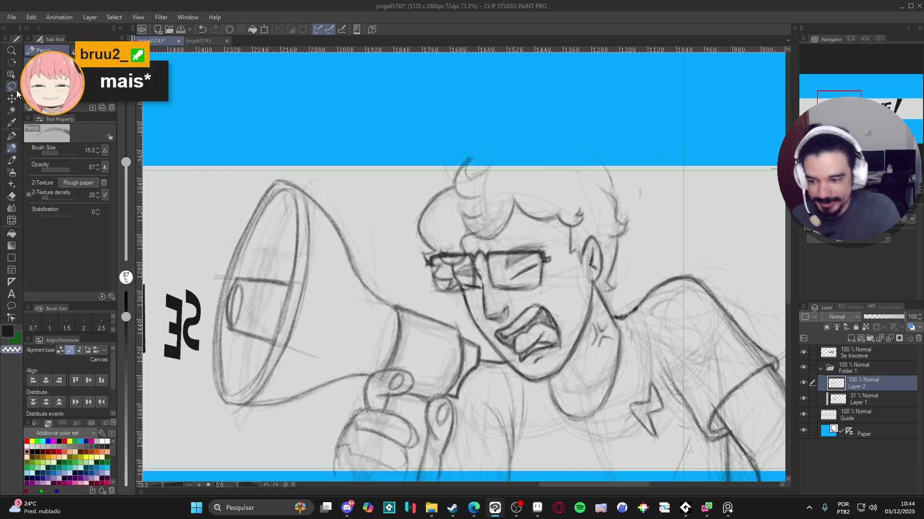
mouse_move(544, 235)
mouse_down()
mouse_move(502, 221)
mouse_move(580, 273)
mouse_move(566, 232)
mouse_up()
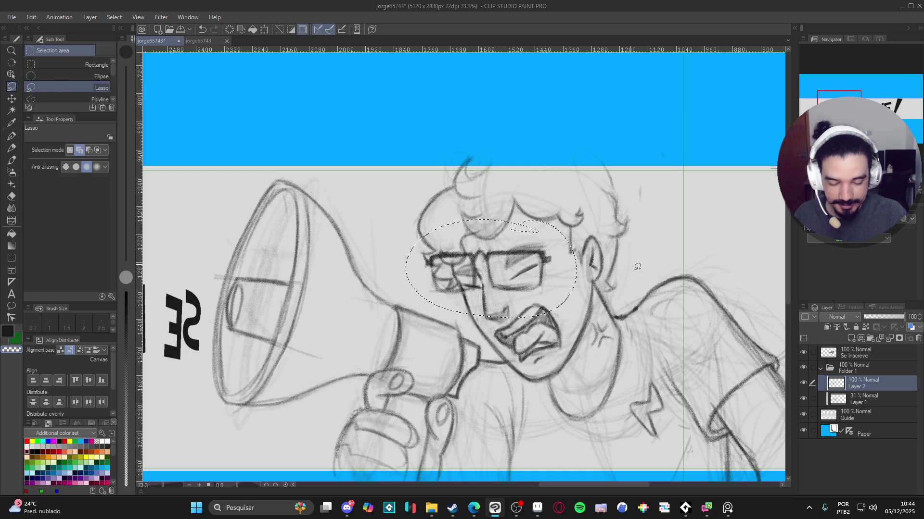
key(ctrl+d)
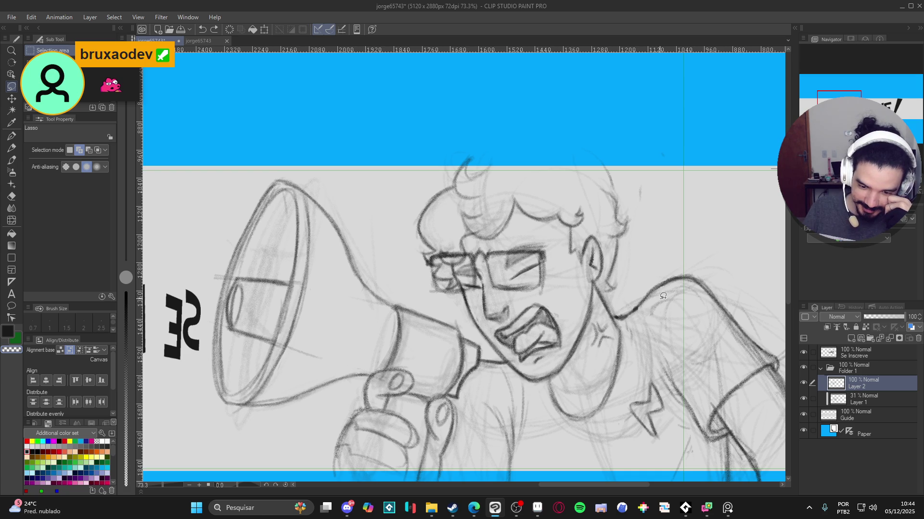
mouse_move(543, 255)
mouse_down()
mouse_move(488, 255)
mouse_move(541, 288)
mouse_move(505, 289)
mouse_move(488, 260)
mouse_up()
key(ctrl+z)
key(ctrl+z)
key(ctrl+z)
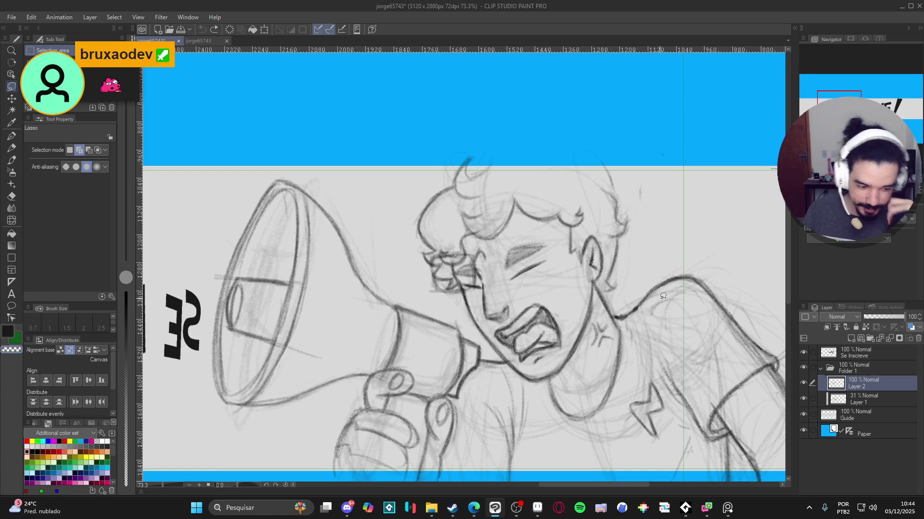
key(ctrl+y)
key(ctrl+y)
key(ctrl+y)
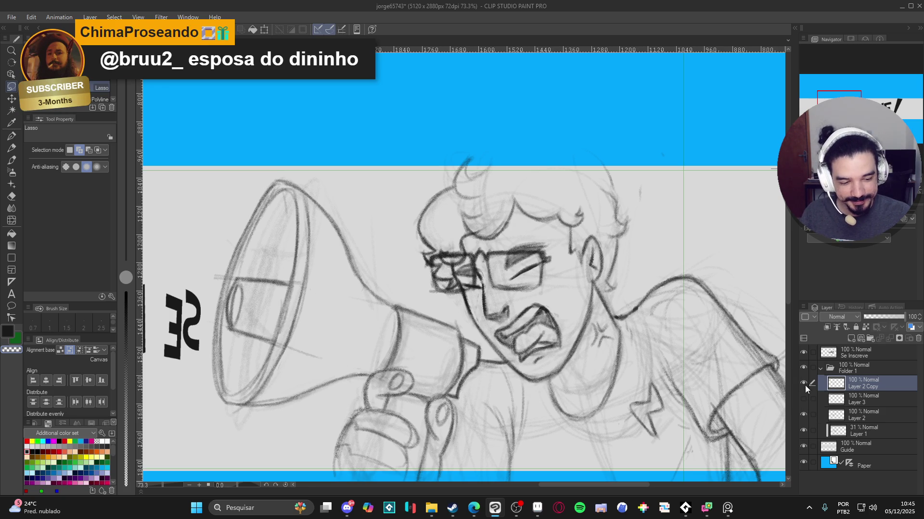
Erase stray marks on the left lens with a size-20 Hard eraser, then toggle the glasses layer's visibility.
key(e)
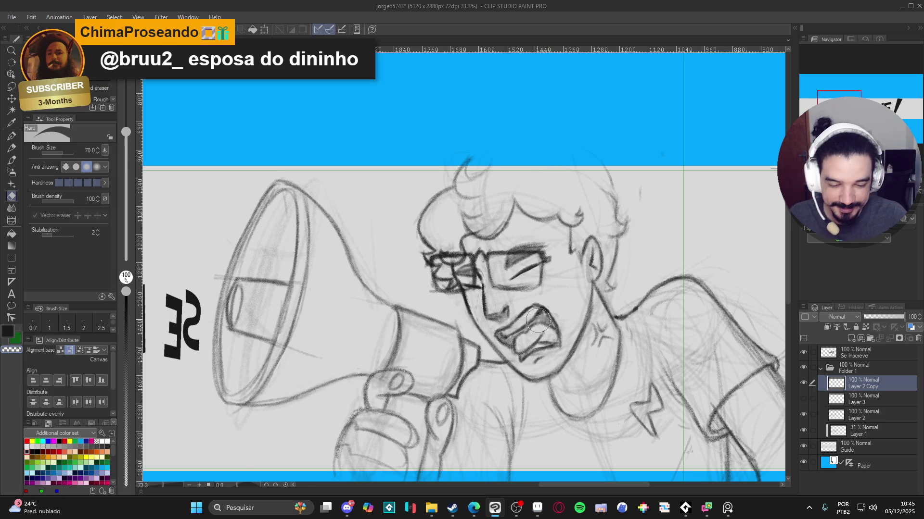
key(bracketleft)
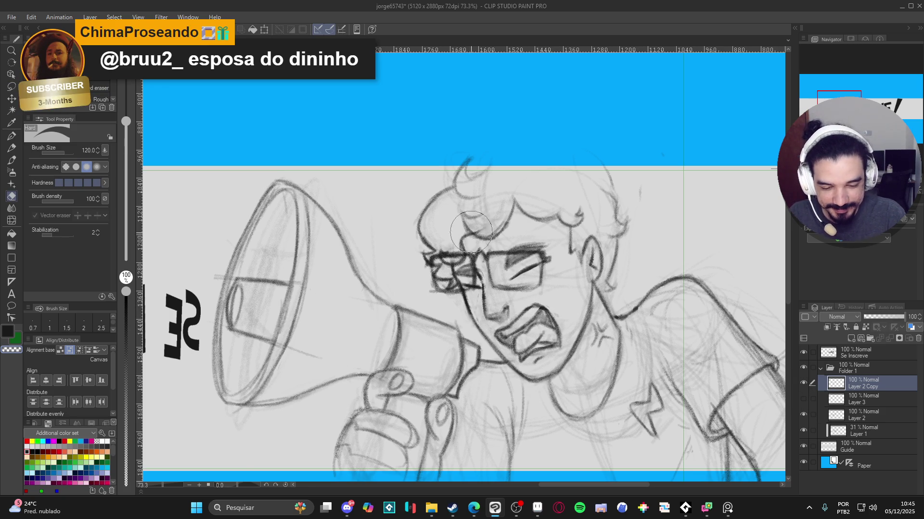
key(bracketleft)
key(bracketleft)
key(bracketleft)
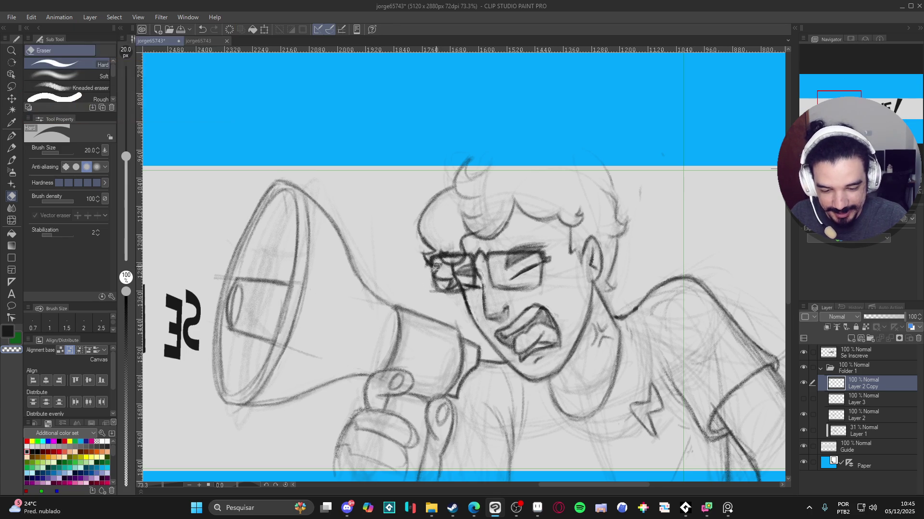
mouse_move(442, 285)
mouse_down()
mouse_move(459, 283)
mouse_move(435, 266)
mouse_up()
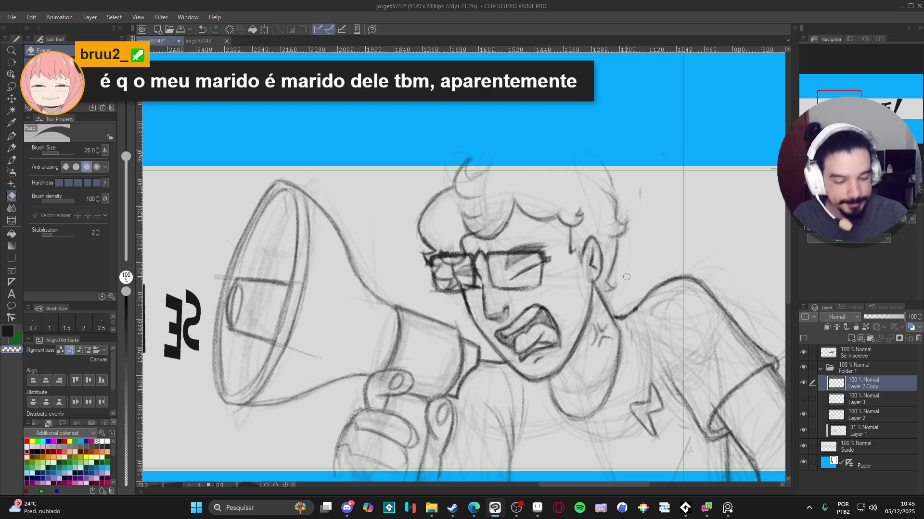
click(804, 383)
click(803, 382)
click(803, 382)
click(803, 382)
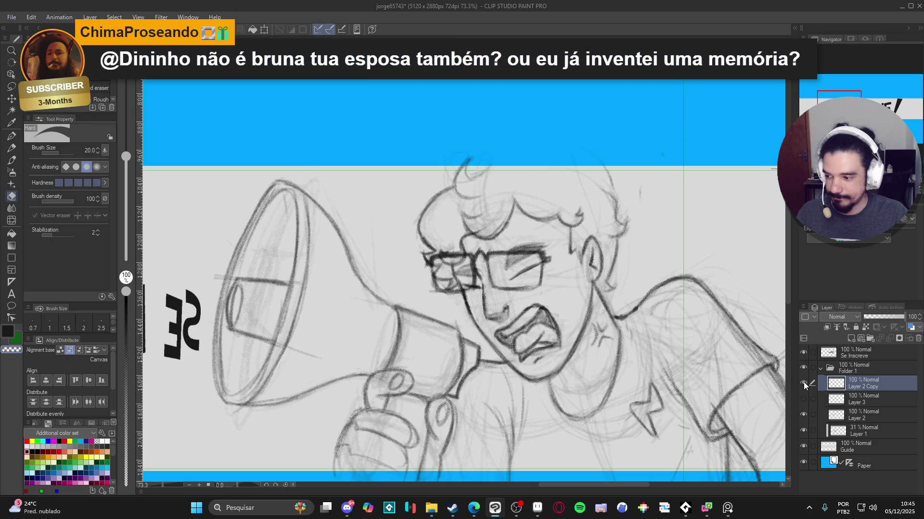
Move the glasses left onto empty canvas and erase stray lines below and beside them.
key(k)
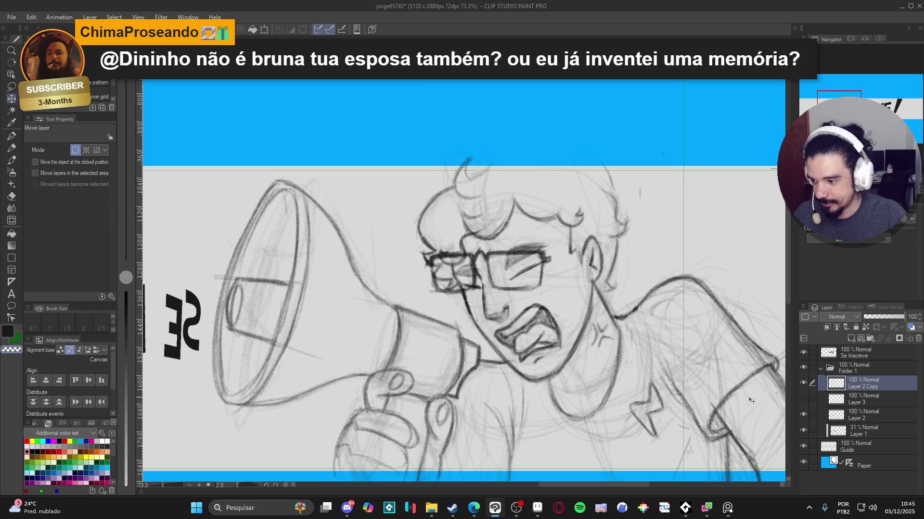
mouse_move(529, 288)
mouse_down()
mouse_move(647, 308)
mouse_move(280, 252)
mouse_up()
drag(337, 303, 461, 345)
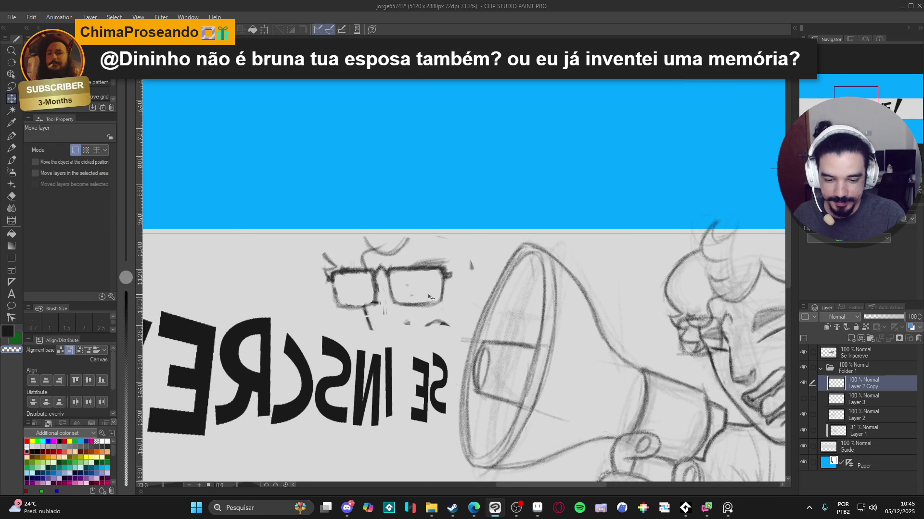
key(e)
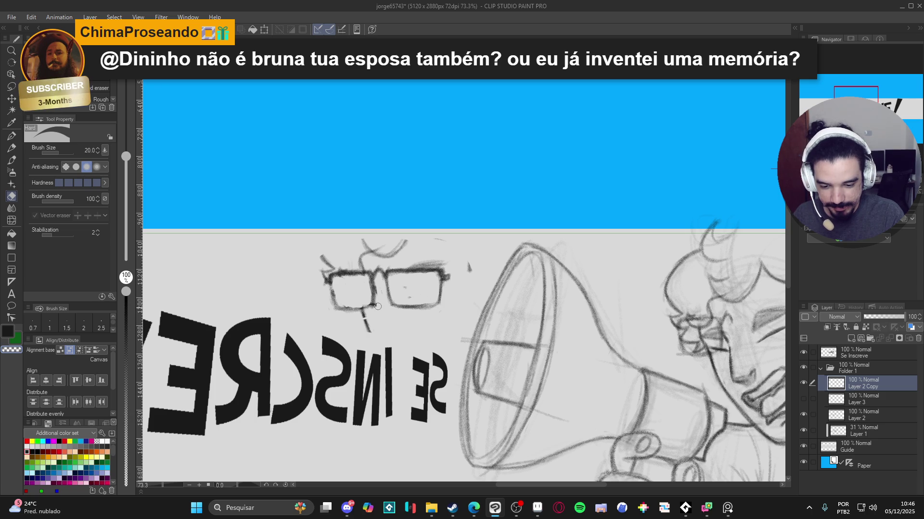
mouse_move(374, 304)
mouse_down()
mouse_move(365, 330)
mouse_move(368, 247)
mouse_move(361, 265)
mouse_move(321, 273)
mouse_move(326, 261)
mouse_move(314, 265)
mouse_up()
mouse_move(364, 242)
mouse_down()
mouse_move(378, 254)
mouse_move(401, 250)
mouse_up()
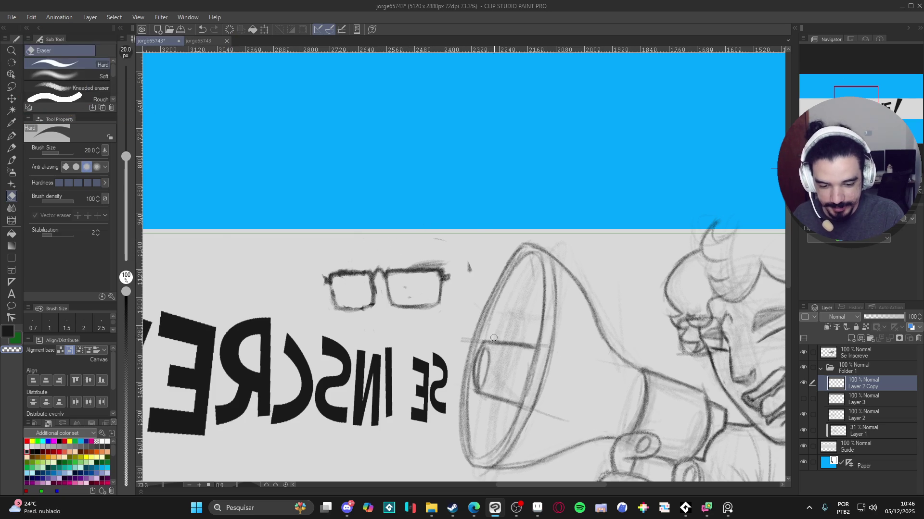
Switch to a smaller textured pencil brush and rotate the canvas view back to level.
drag(474, 222, 505, 244)
key(p)
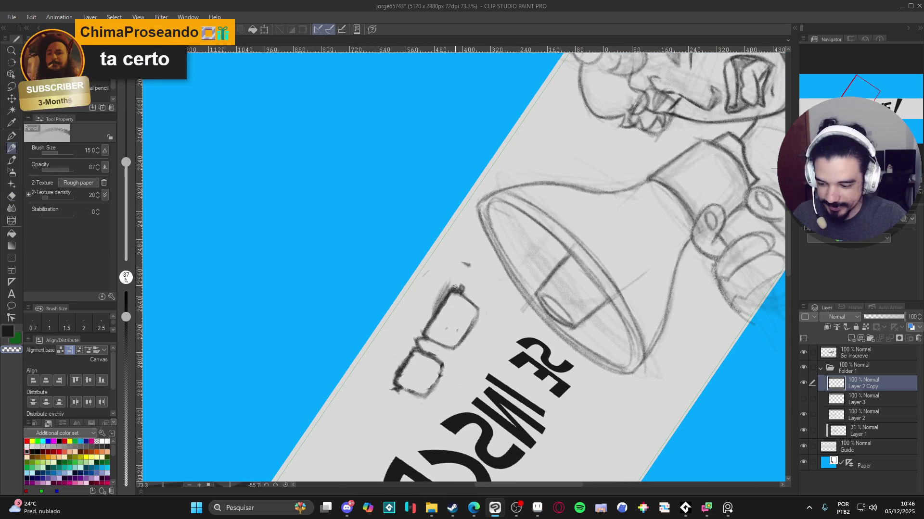
key(p)
key(p)
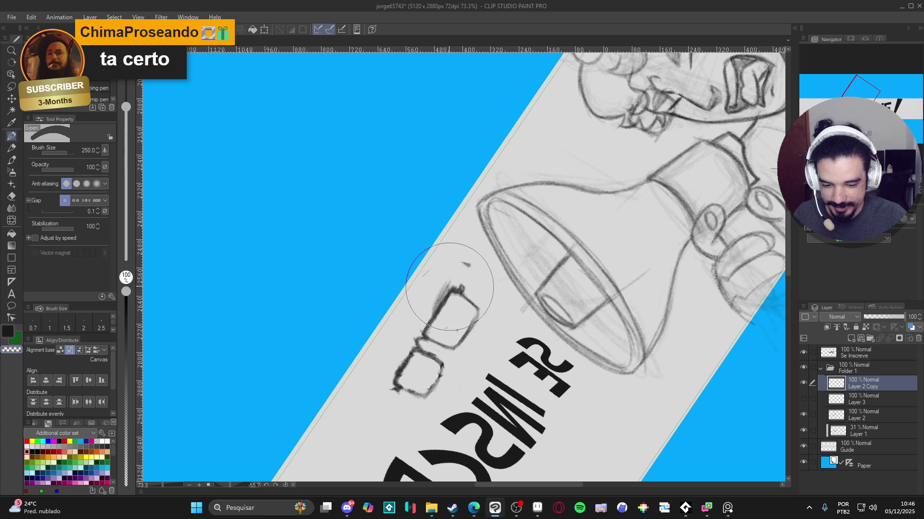
key(bracketleft)
key(bracketleft)
key(bracketleft)
key(bracketleft)
key(bracketleft)
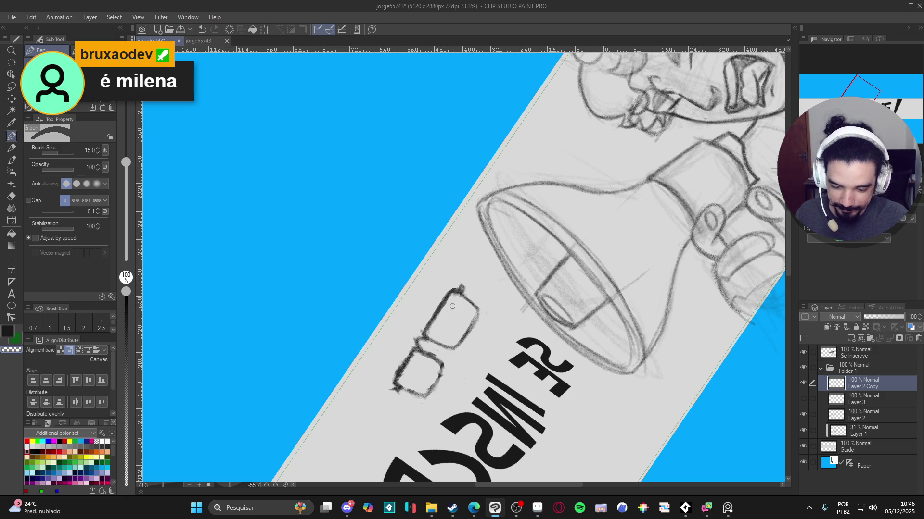
key(r)
drag(496, 328, 443, 419)
key(p)
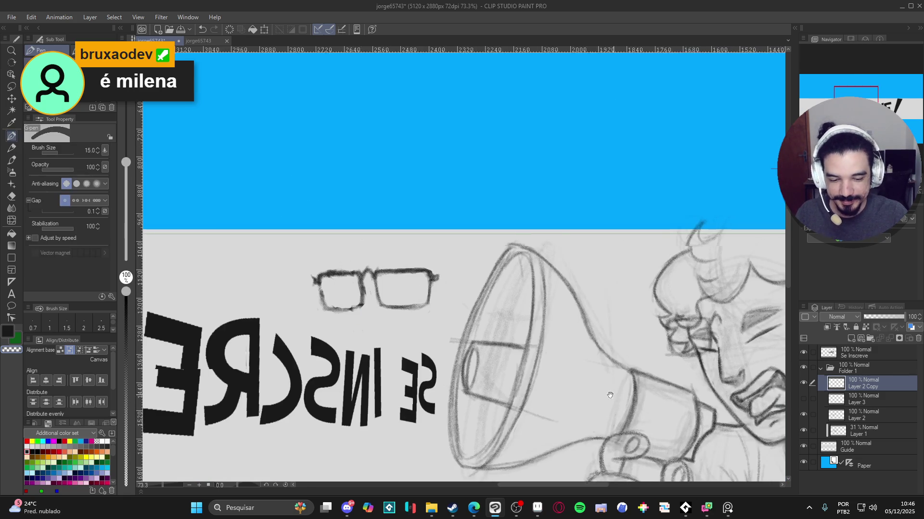
scroll(655, 385, right, 5)
Toggle the glasses and sketch layers' visibility to compare, then make Layer 2 active.
click(805, 382)
click(804, 382)
click(803, 417)
click(803, 417)
click(818, 416)
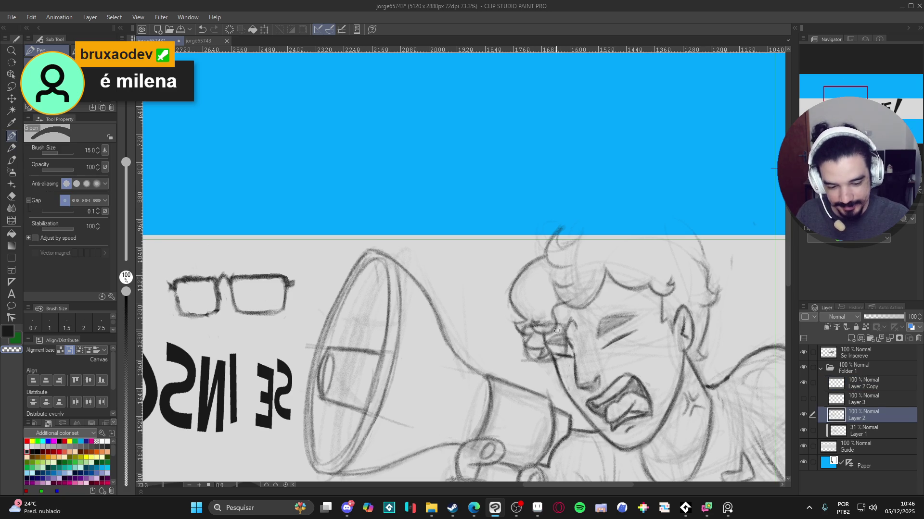
key(p)
scroll(553, 317, down, 1)
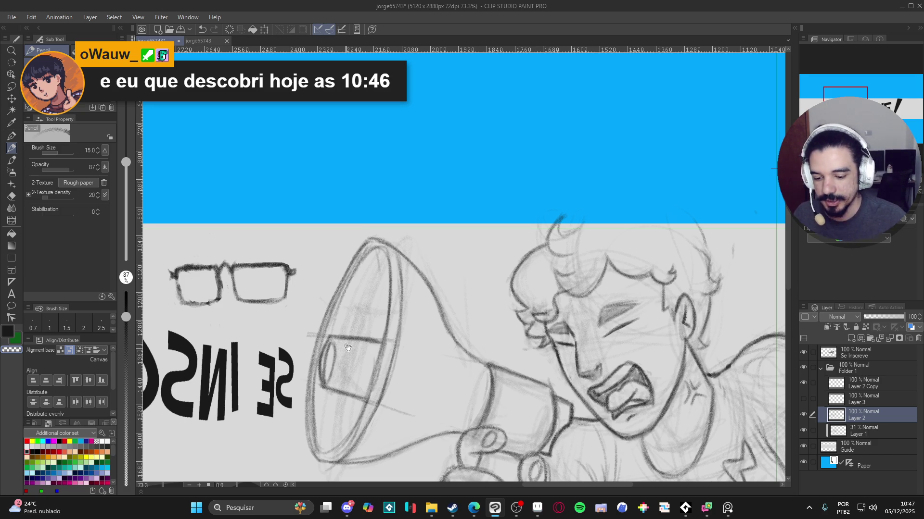
drag(232, 279, 320, 322)
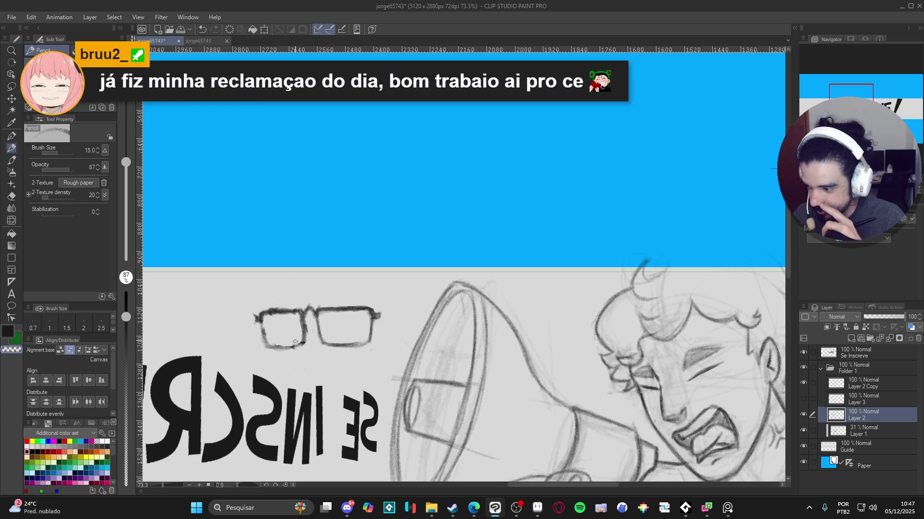
drag(295, 342, 329, 341)
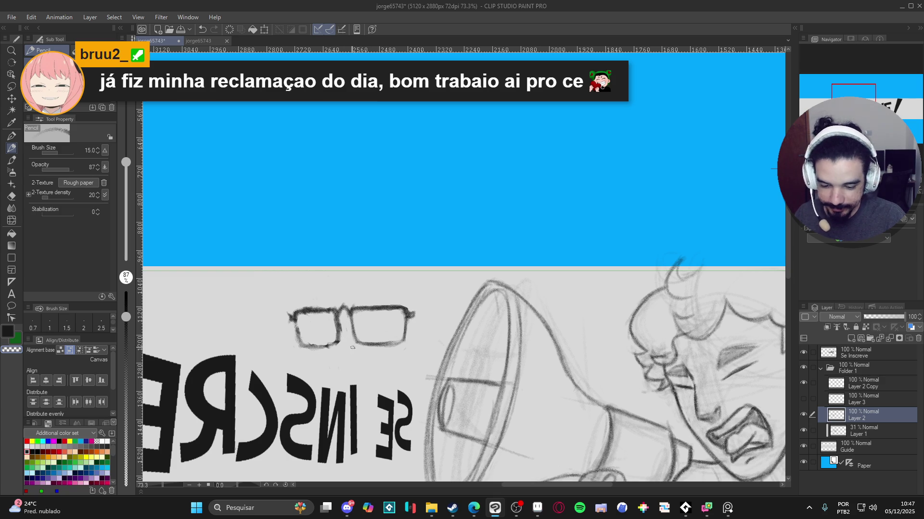
click(813, 384)
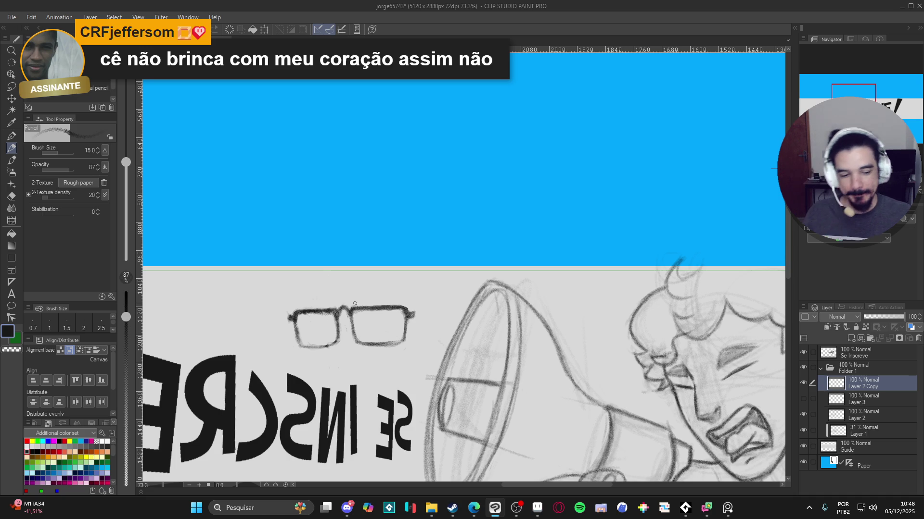
click(802, 383)
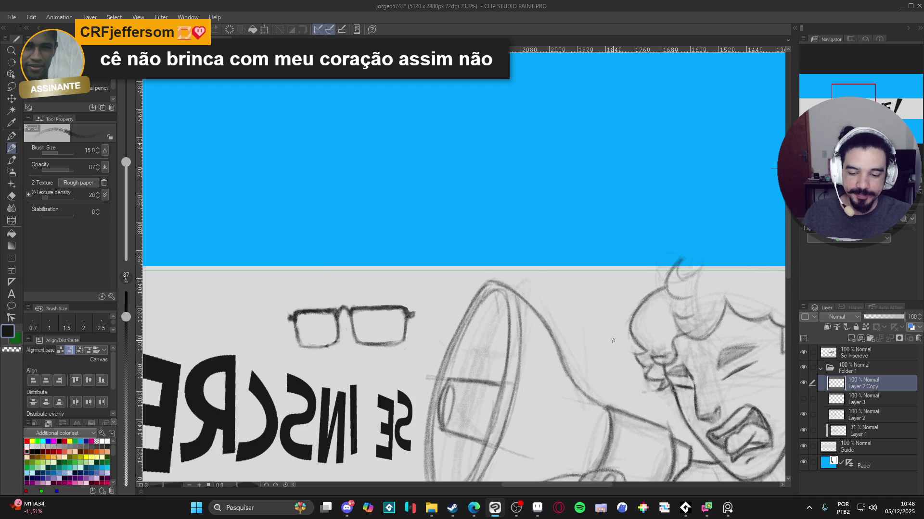
Move the glasses onto the man's face and rotate them counter-clockwise to sit over his eyes.
scroll(506, 299, down, 2)
key(k)
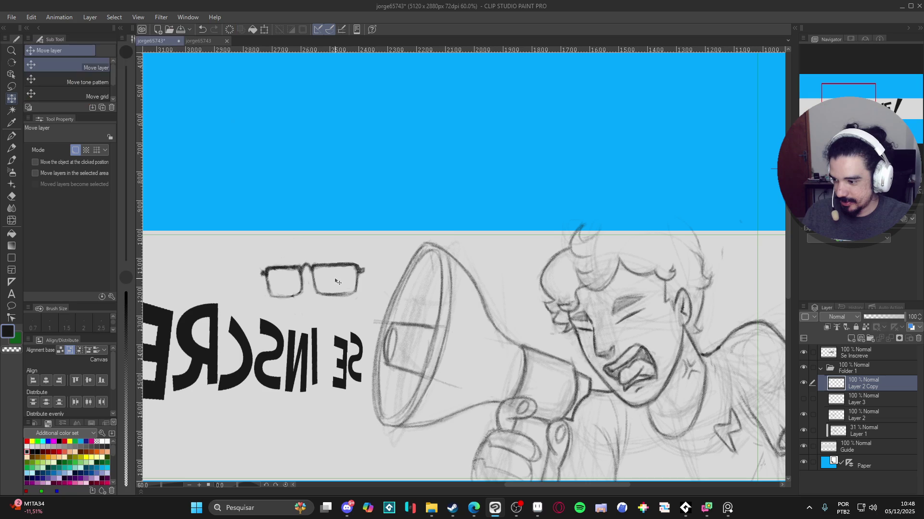
mouse_move(337, 282)
mouse_down()
mouse_move(519, 281)
mouse_move(630, 294)
mouse_move(626, 302)
mouse_up()
key(ctrl+t)
drag(696, 295, 706, 254)
drag(643, 291, 646, 293)
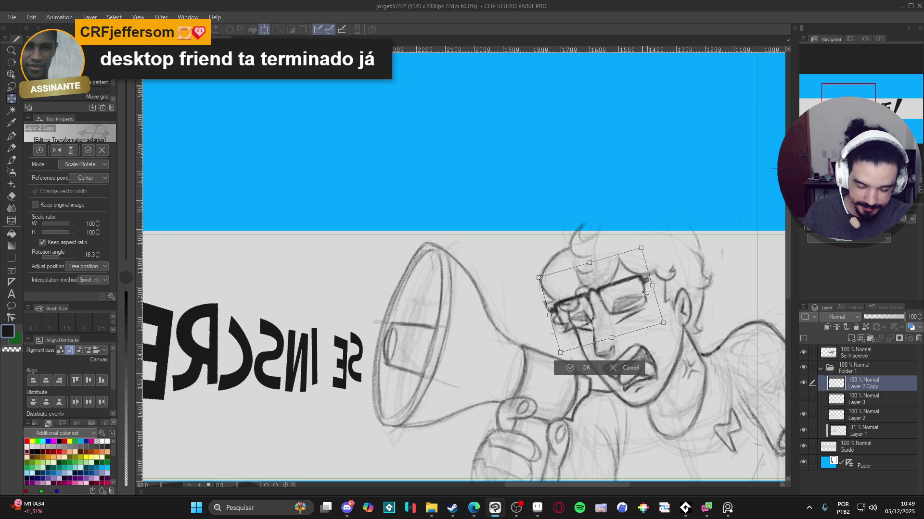
key(Return)
Tilt the canvas view along the banner, then rotate it back closer to level.
drag(673, 309, 592, 332)
key(p)
key(p)
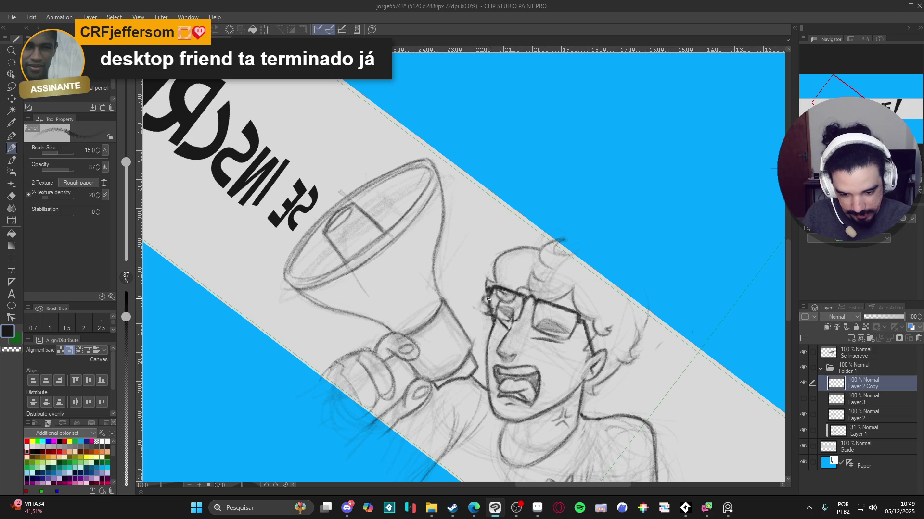
mouse_move(494, 295)
mouse_down()
mouse_move(693, 313)
mouse_move(682, 238)
mouse_up()
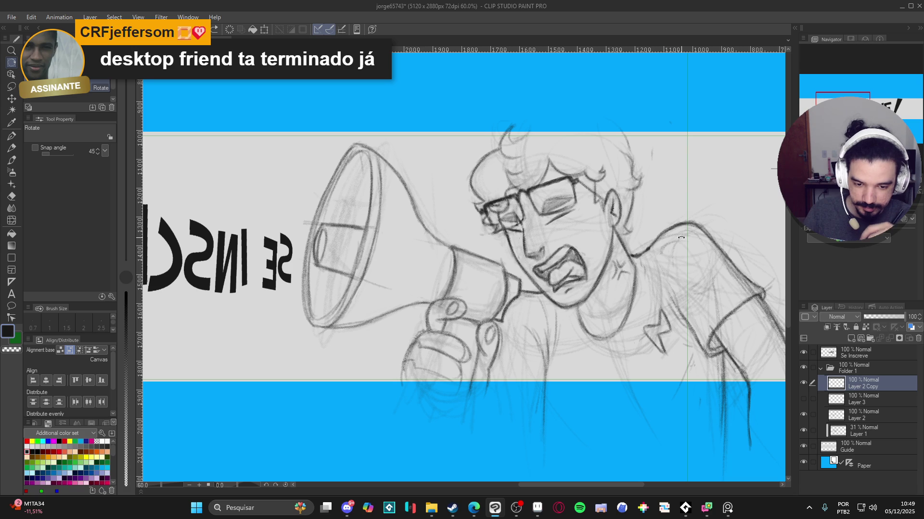
key(k)
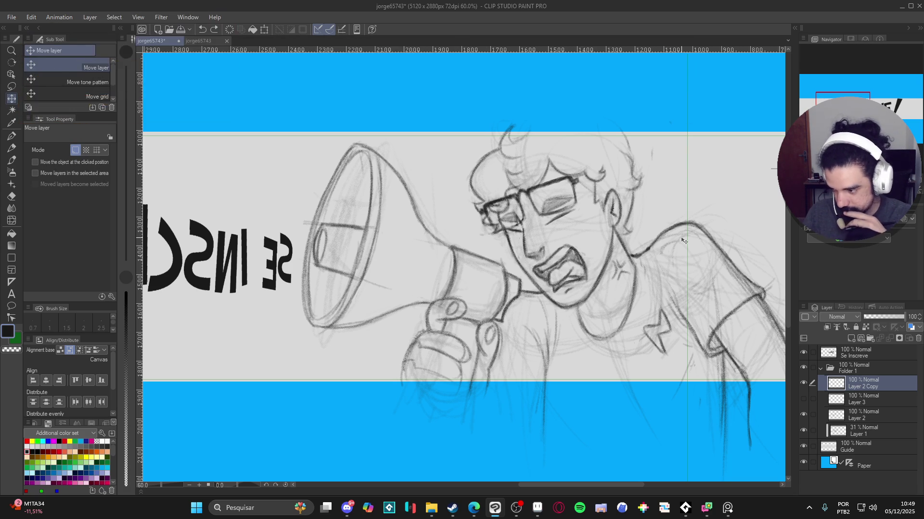
Shift the glasses up-right, then scale, widen and tilt them about 4 degrees to fit the face.
drag(594, 254, 599, 270)
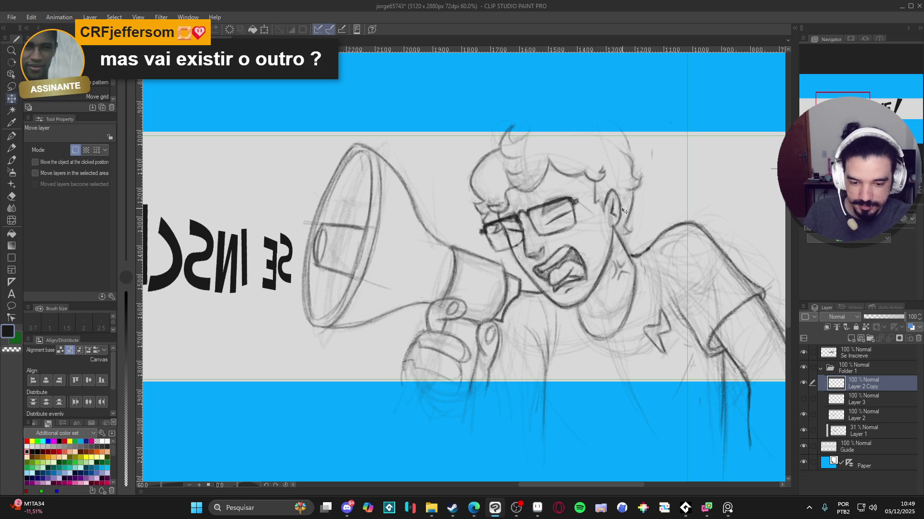
key(ctrl+t)
drag(623, 208, 618, 218)
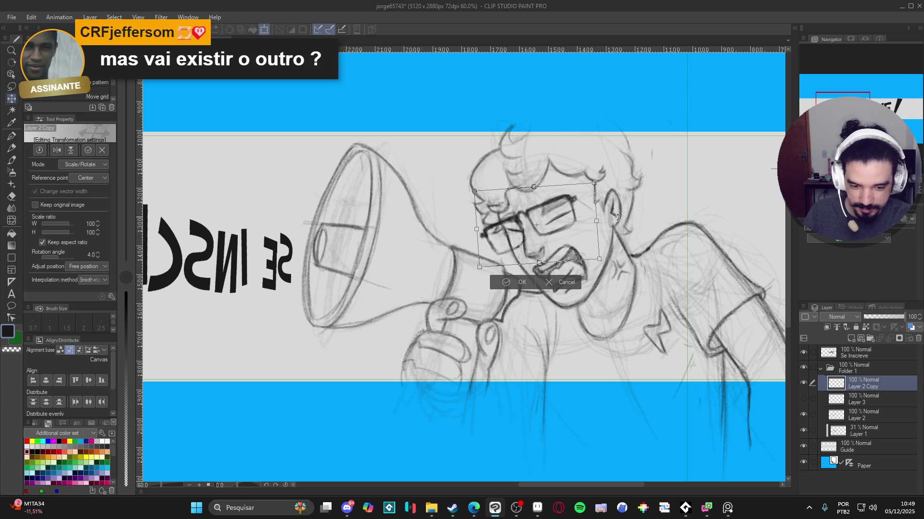
drag(594, 184, 601, 179)
drag(601, 261, 610, 254)
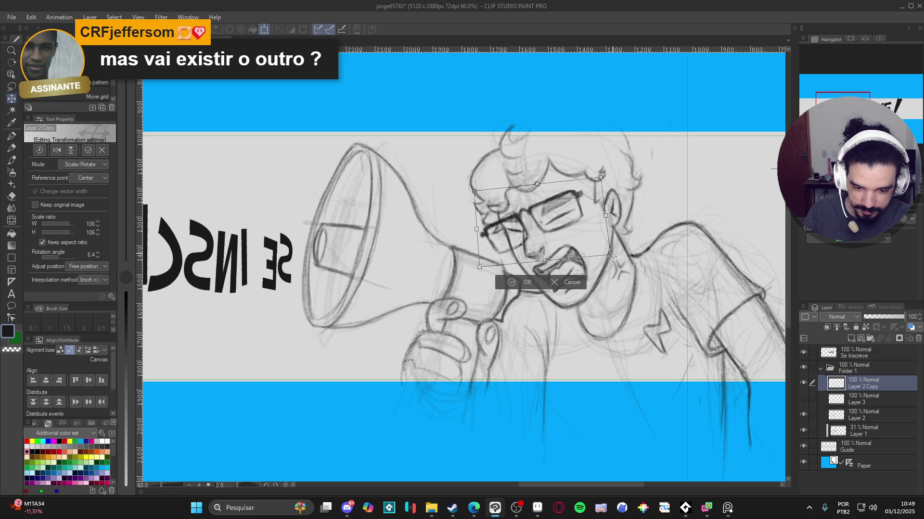
drag(479, 268, 474, 263)
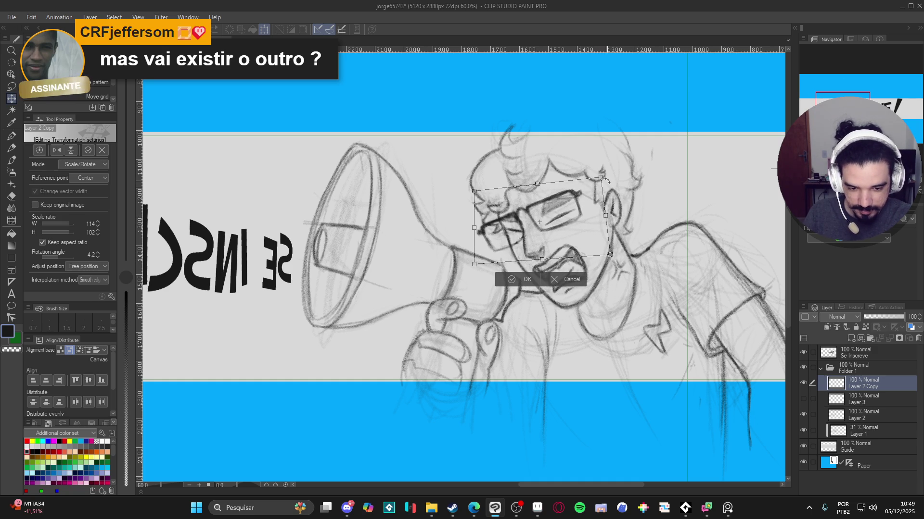
drag(610, 255, 611, 258)
drag(600, 177, 596, 186)
drag(474, 264, 472, 264)
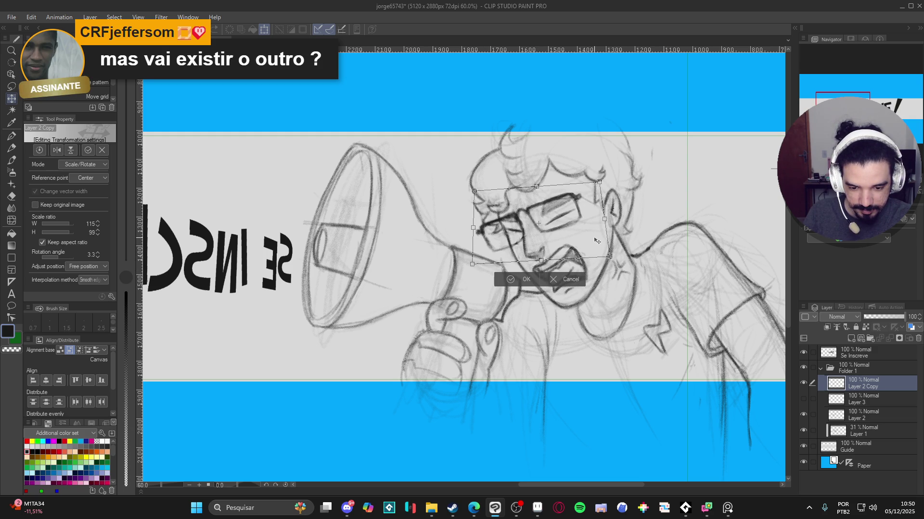
key(Return)
Rotate the canvas view clockwise along the banner, then level it again.
key(r)
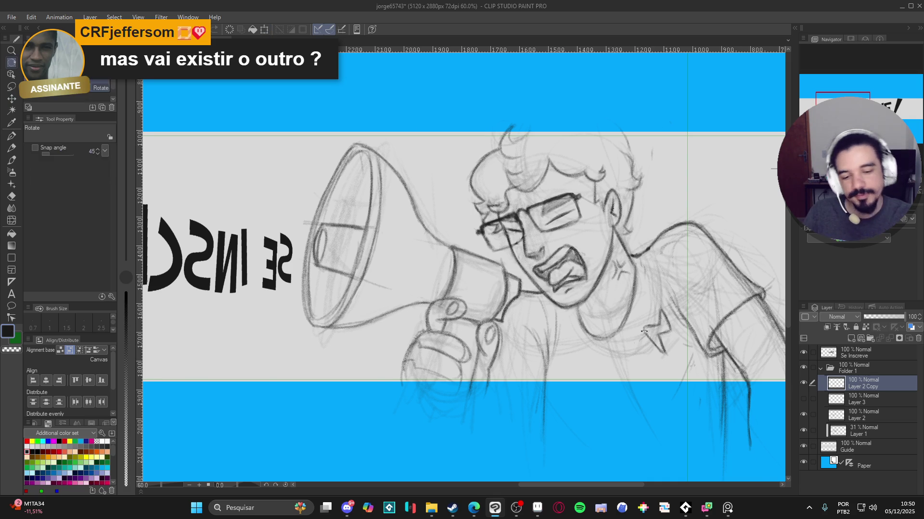
drag(644, 331, 563, 428)
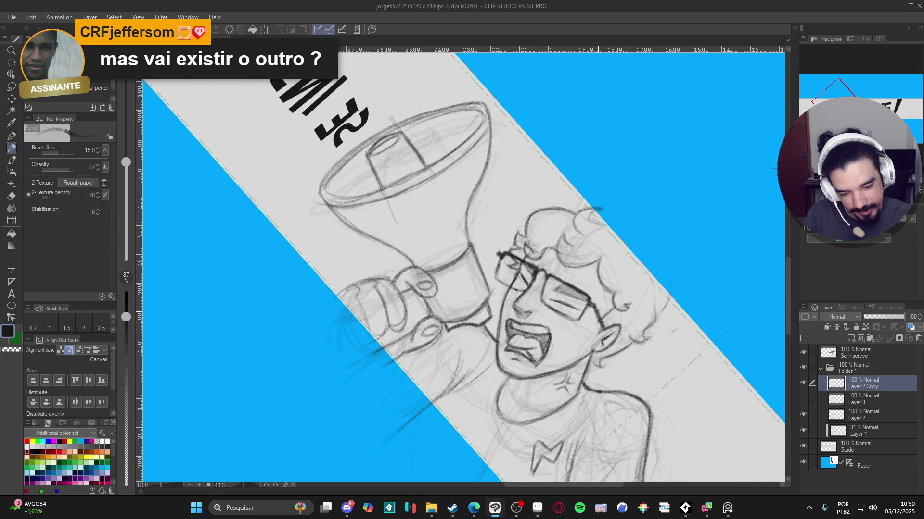
drag(590, 304, 678, 198)
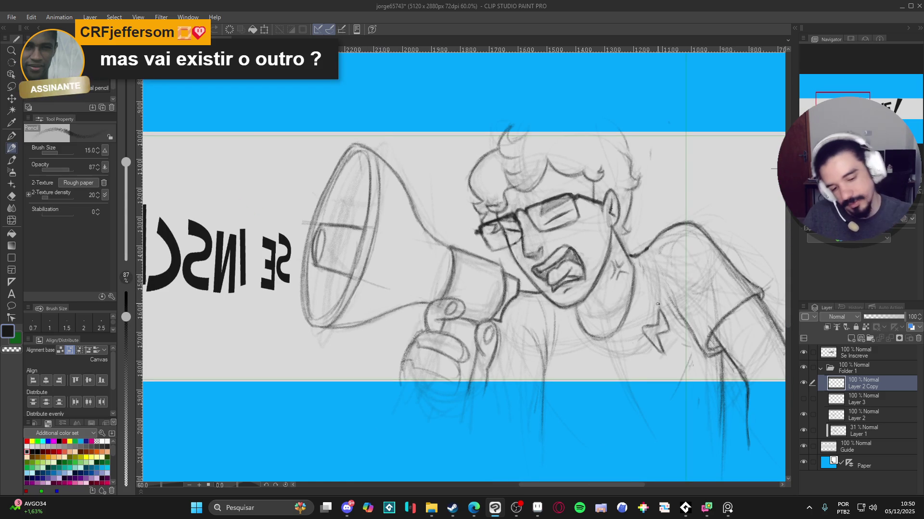
Zoom out to the whole banner and save the illustration.
scroll(666, 299, up, 1)
scroll(442, 372, down, 5)
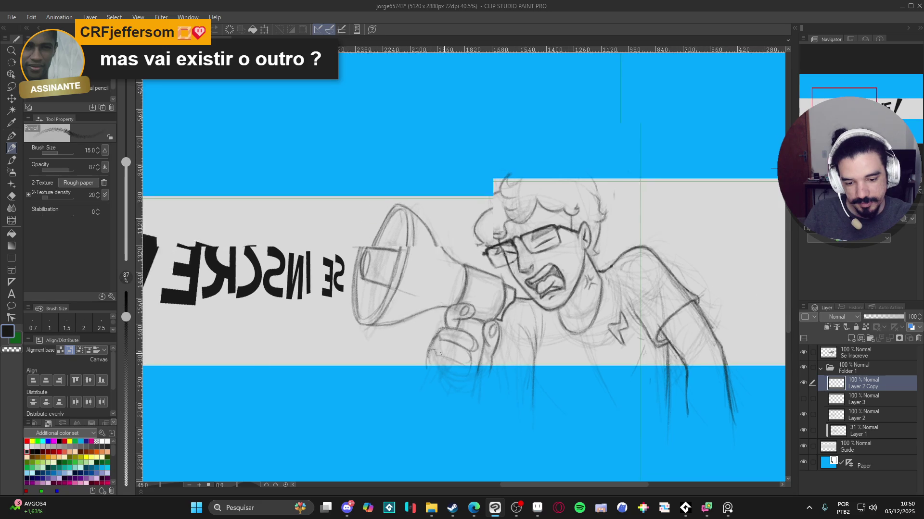
drag(443, 372, 465, 368)
key(ctrl+s)
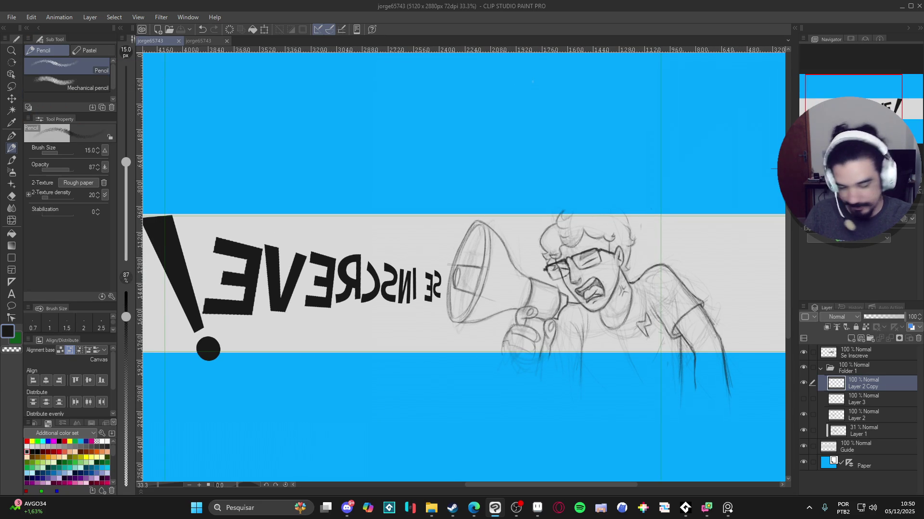
Flip the view horizontally so SE INSCREVE! reads correctly and center the banner.
key(h)
drag(571, 300, 487, 313)
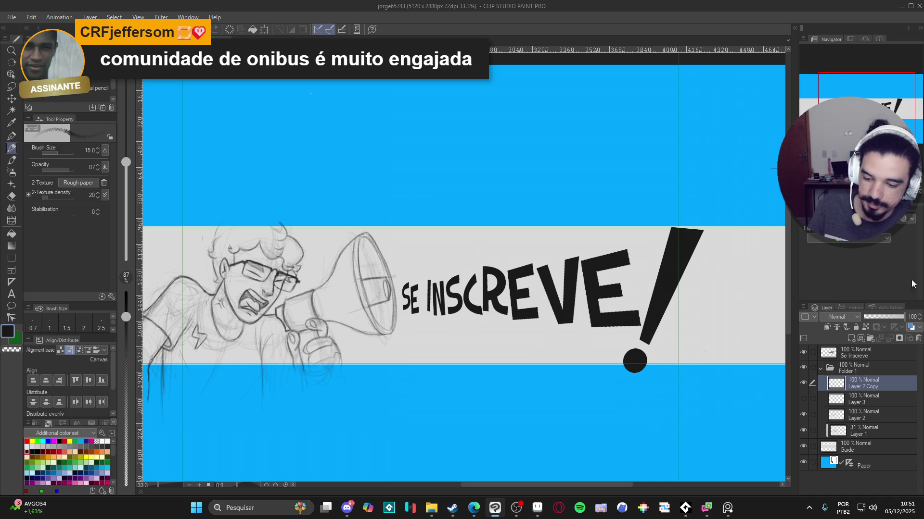
scroll(652, 352, down, 2)
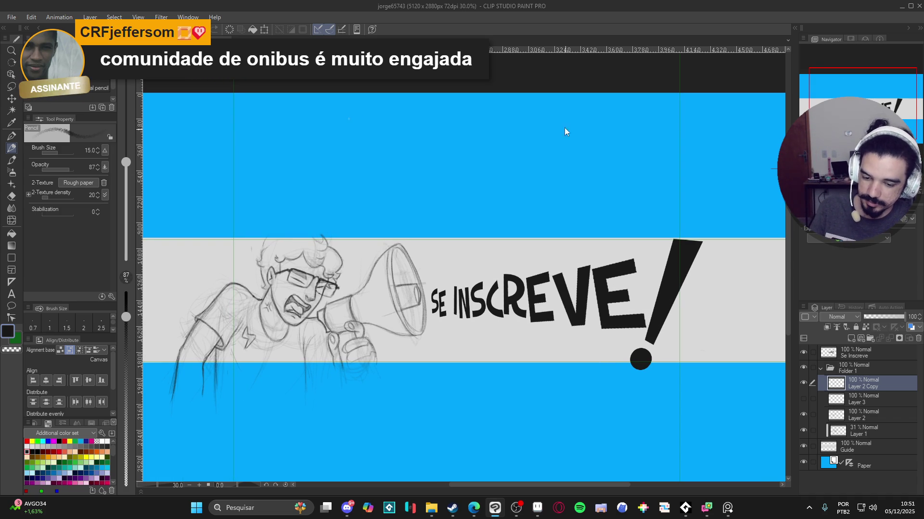
scroll(444, 279, down, 1)
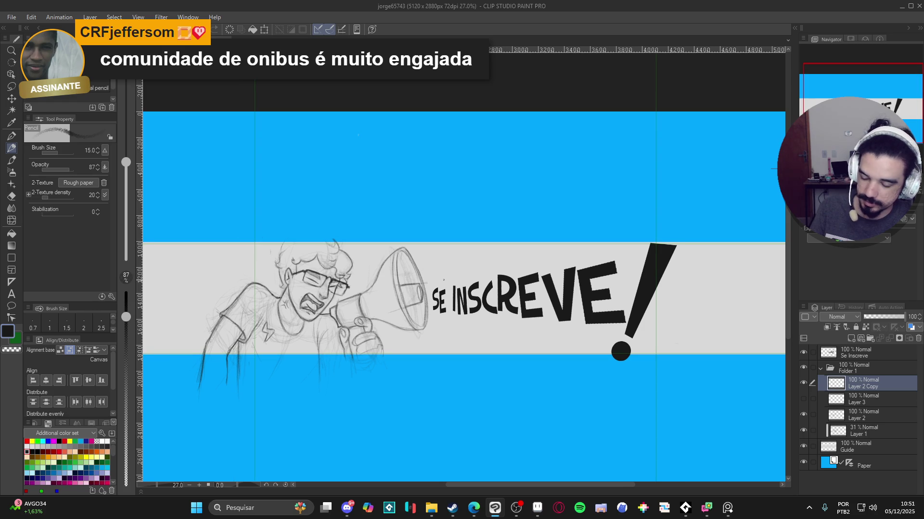
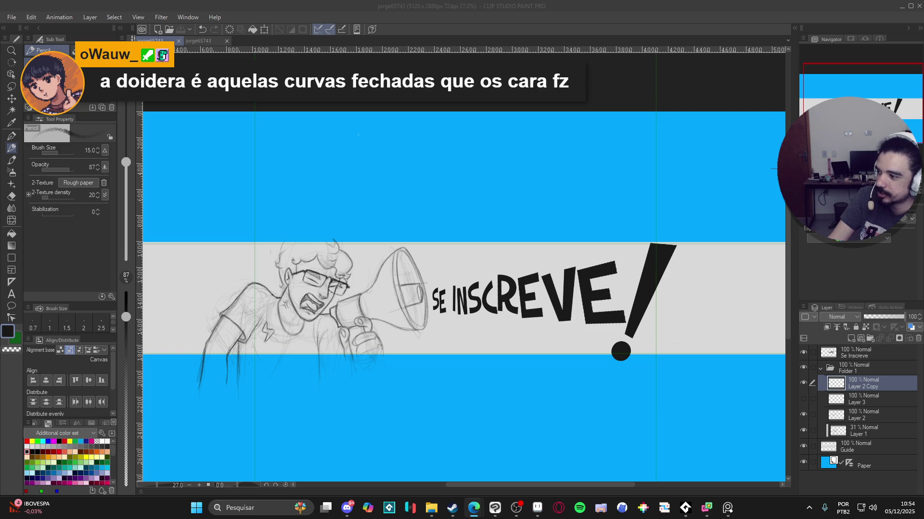
Bring the YouTube 'Omsi Simulator Marcopolo Viale' video back to the front from the taskbar.
click(474, 508)
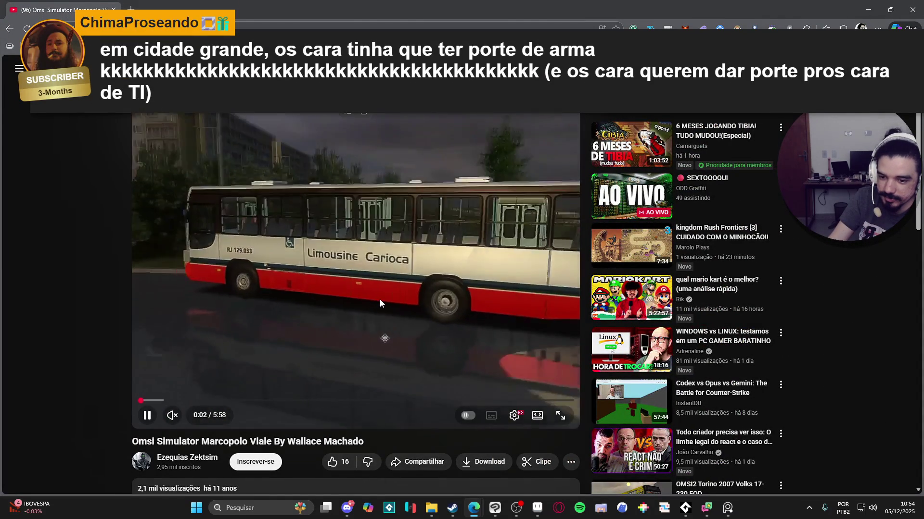
Pause the bus simulator video and expand its full description.
click(427, 293)
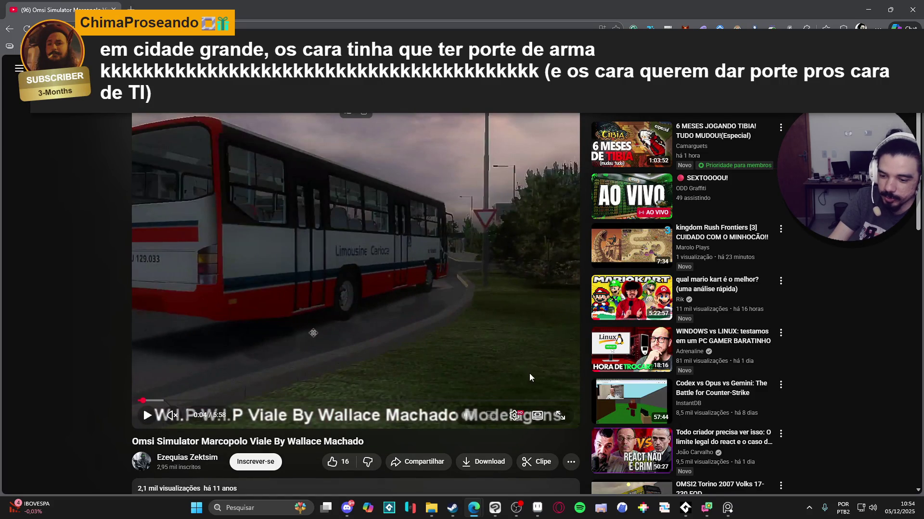
scroll(284, 331, down, 3)
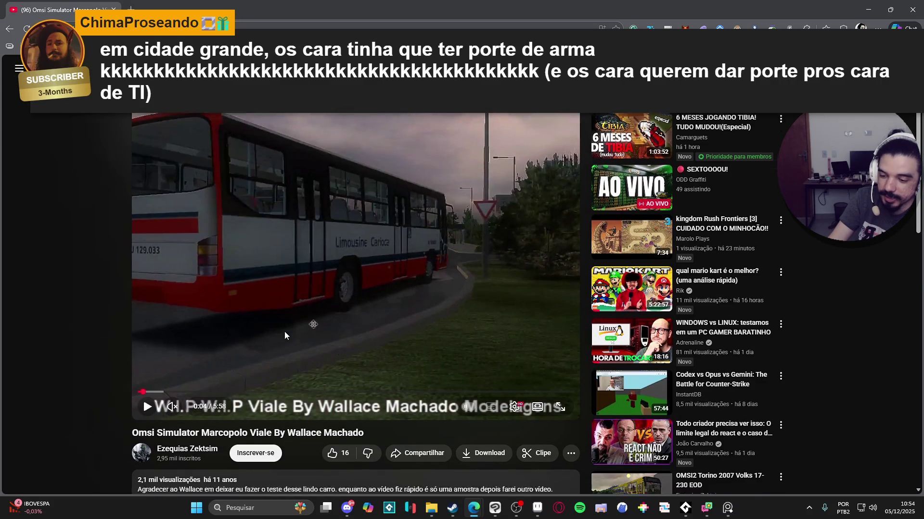
scroll(219, 450, up, 2)
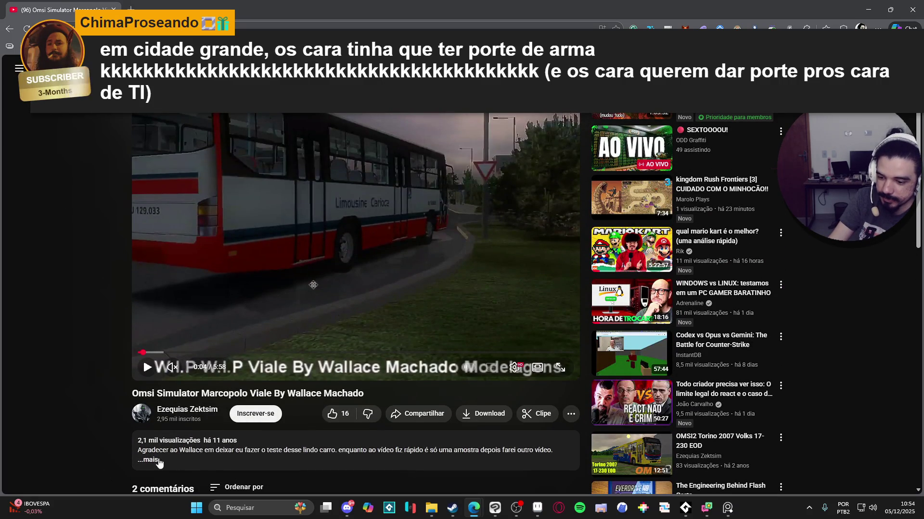
click(140, 460)
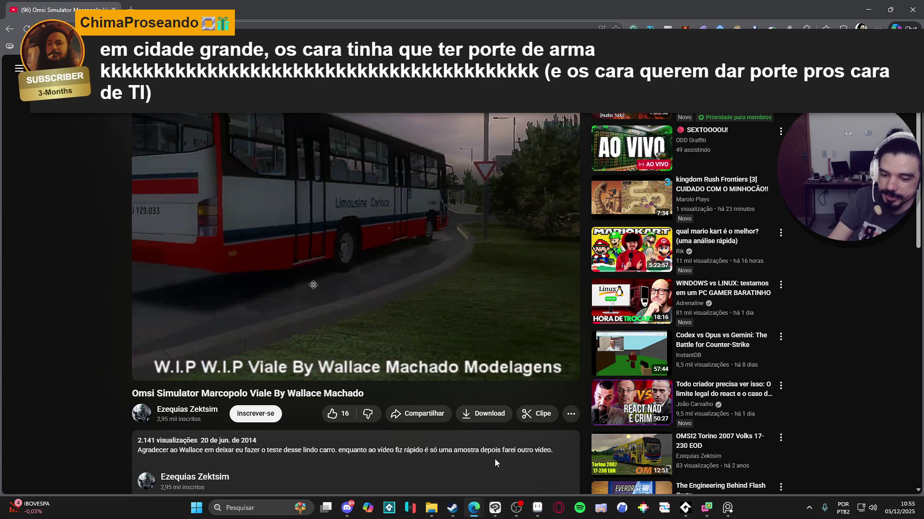
scroll(429, 263, up, 1)
Play the bus video until 0:33, pause it, and switch to the Steam store search.
click(431, 265)
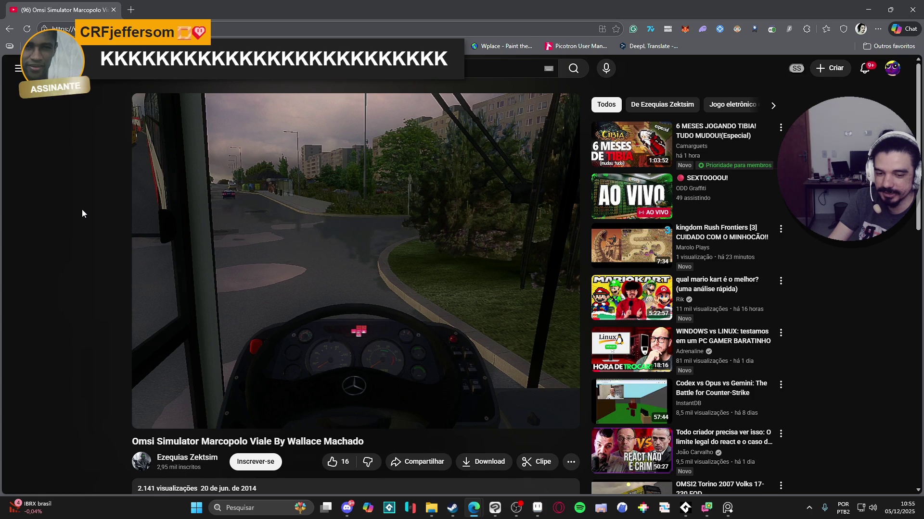
mouse_move(362, 293)
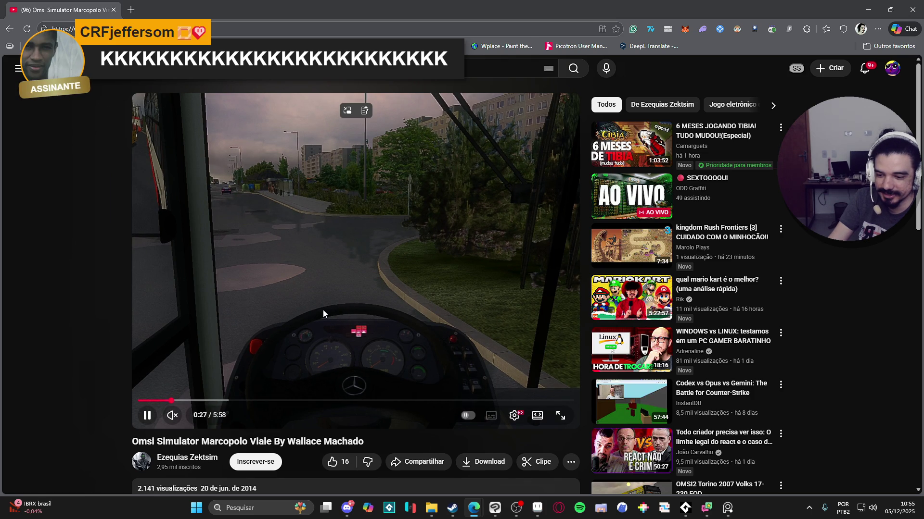
click(297, 328)
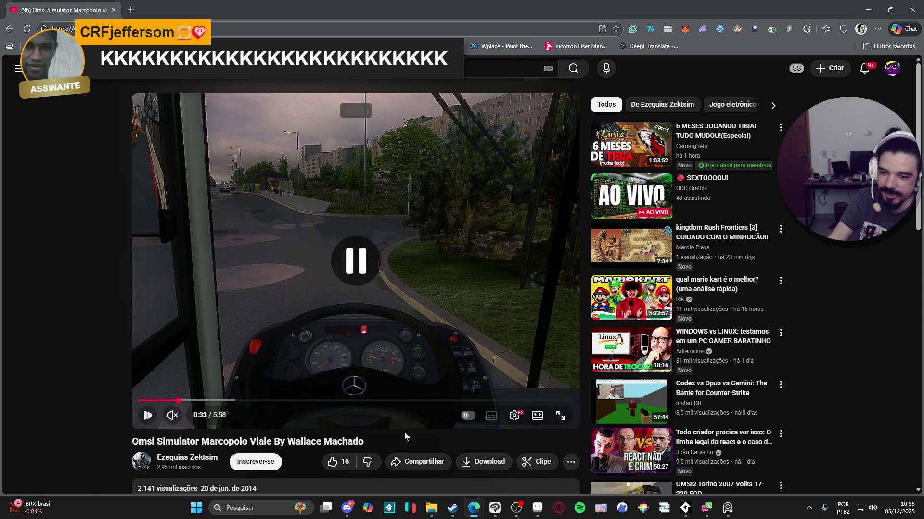
click(446, 515)
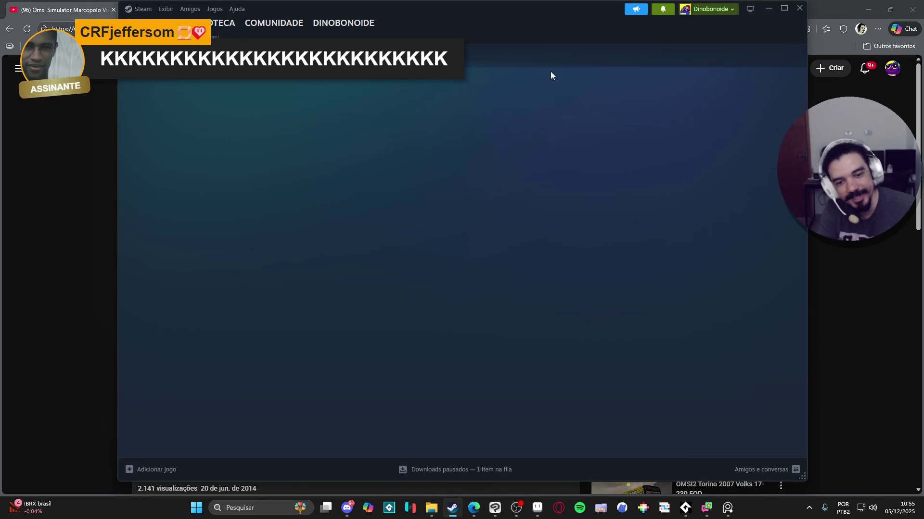
click(561, 54)
Search Steam for 'omsi', open OMSI 2: Steam Edition, and start its trailer in the large viewer.
text(o)
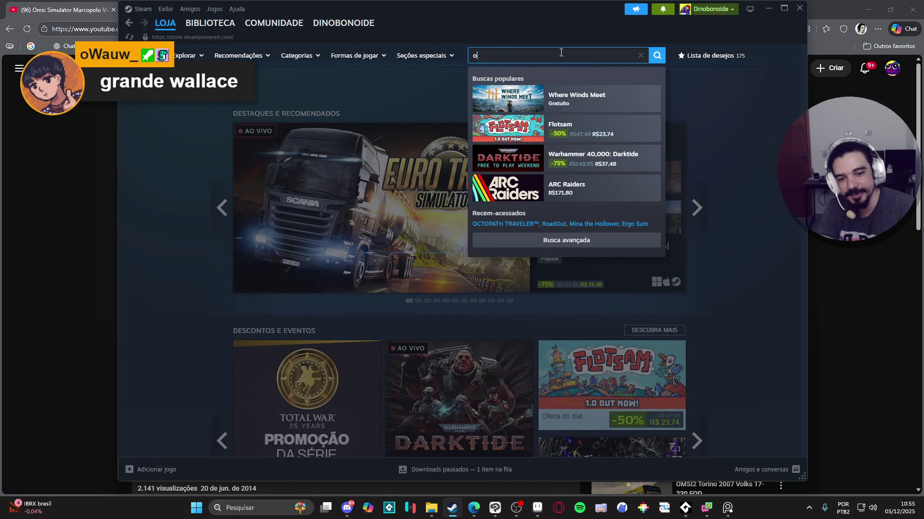
text(msi sim)
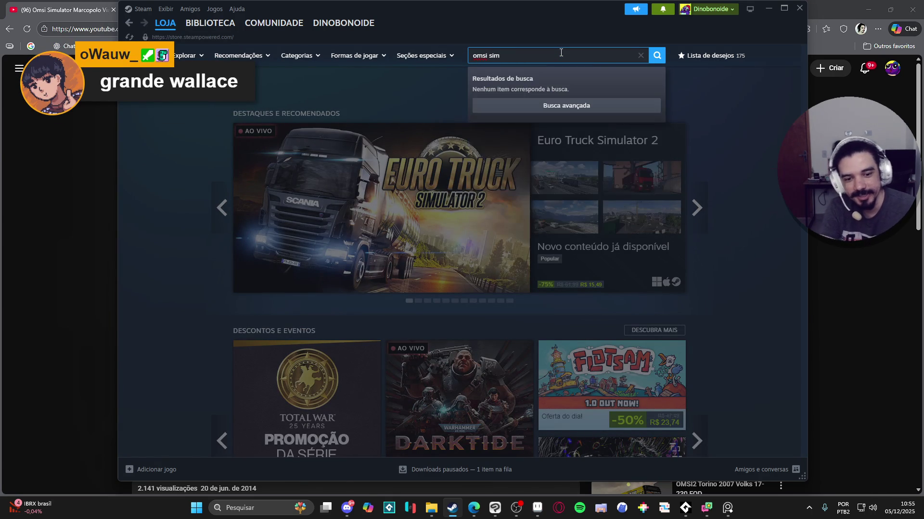
key(BackSpace)
key(BackSpace)
key(BackSpace)
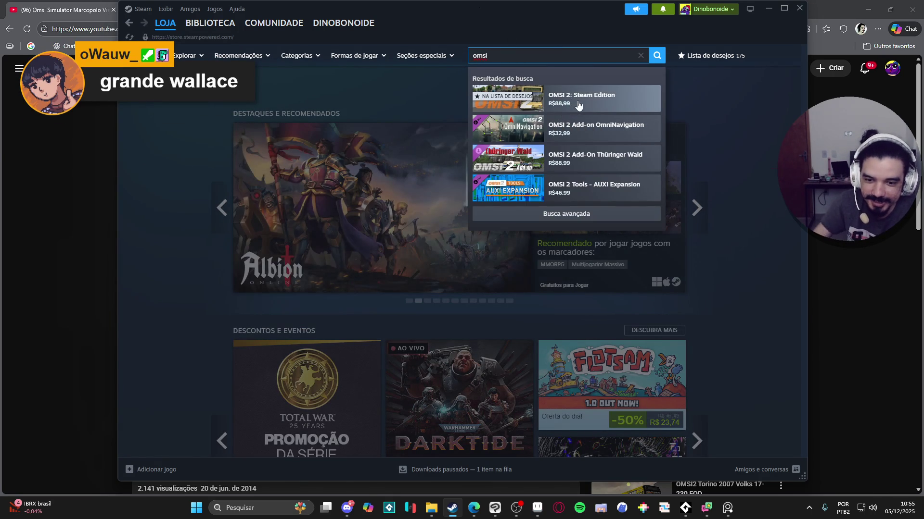
click(594, 101)
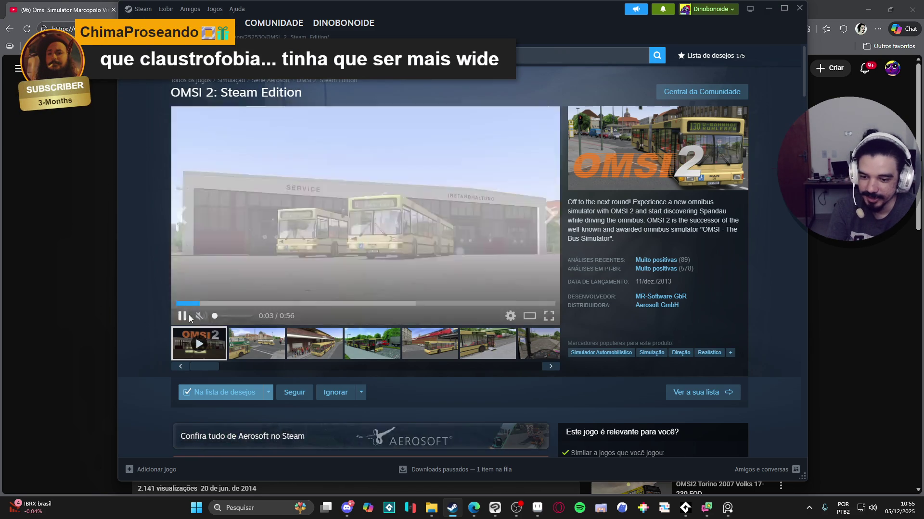
click(535, 317)
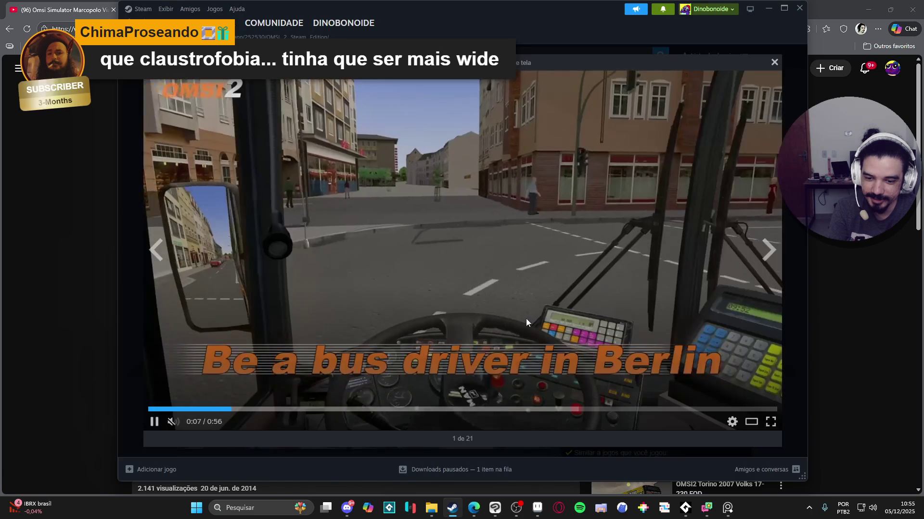
Skip ahead in the OMSI 2 trailer, pause and resume it, then close the viewer.
key(Right)
key(Right)
key(Right)
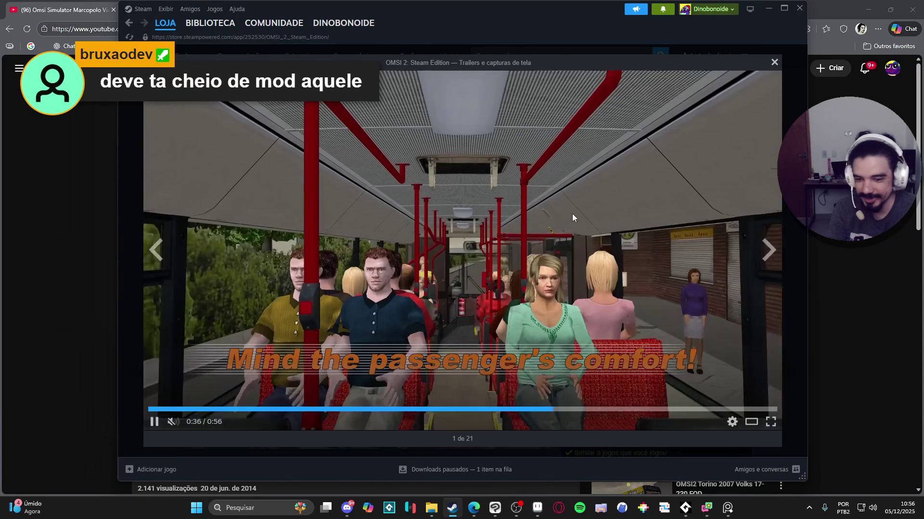
click(595, 221)
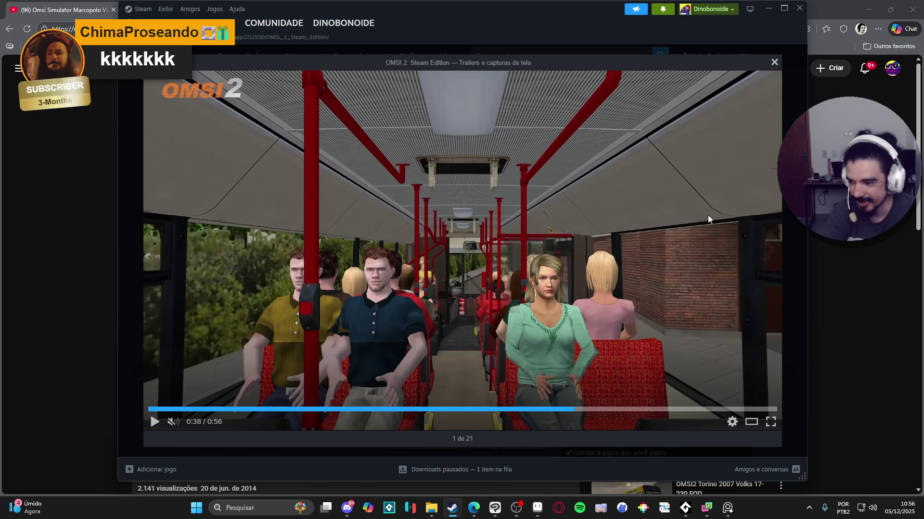
click(635, 289)
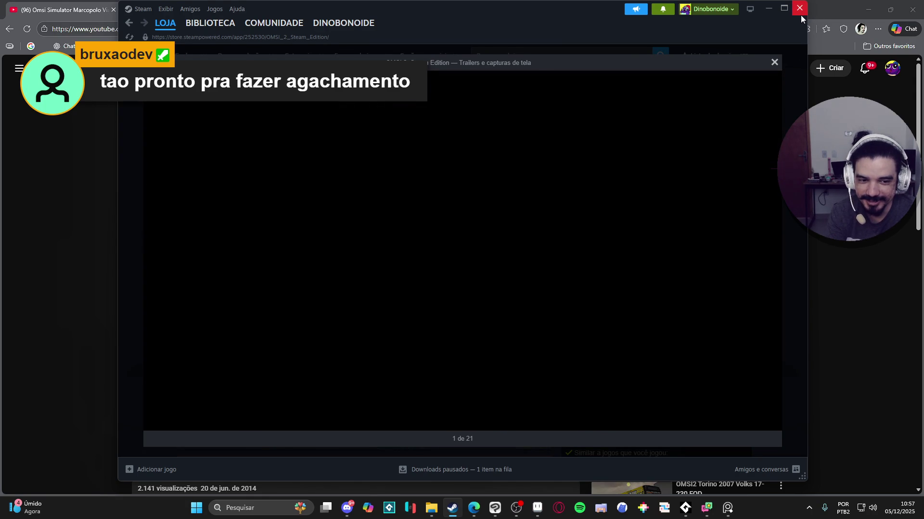
click(775, 60)
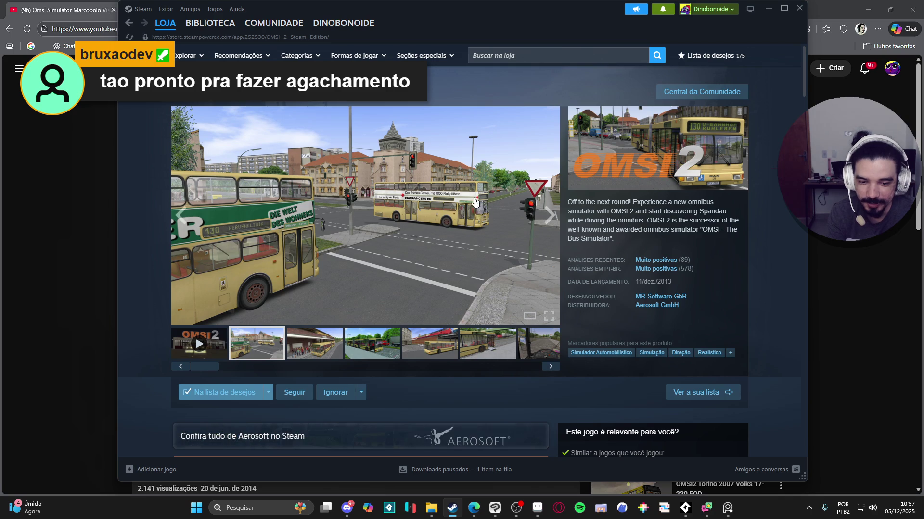
Browse the OMSI 2 screenshots up to the bus at a stop, then close Steam.
click(321, 357)
click(369, 348)
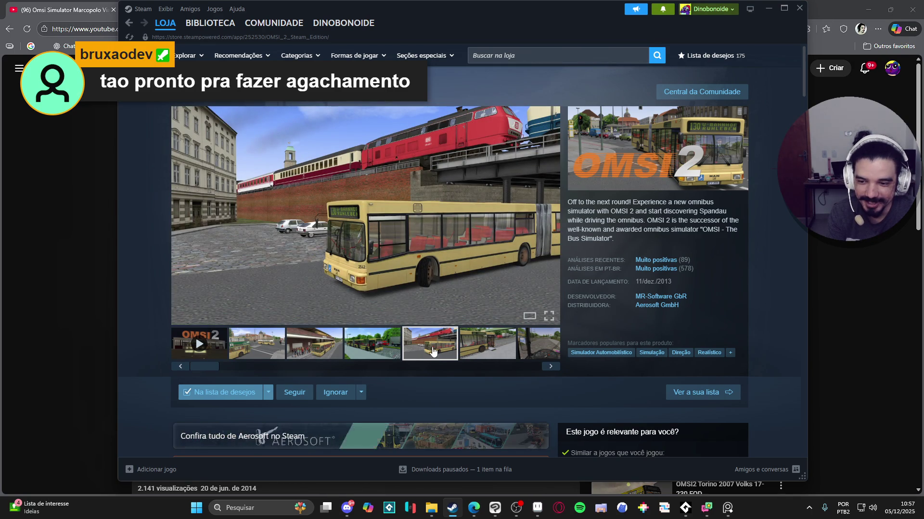
click(387, 343)
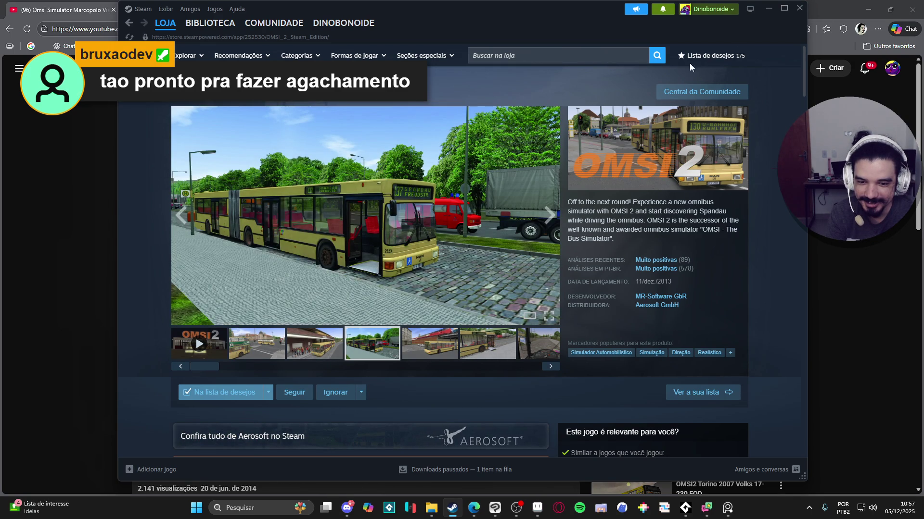
click(803, 8)
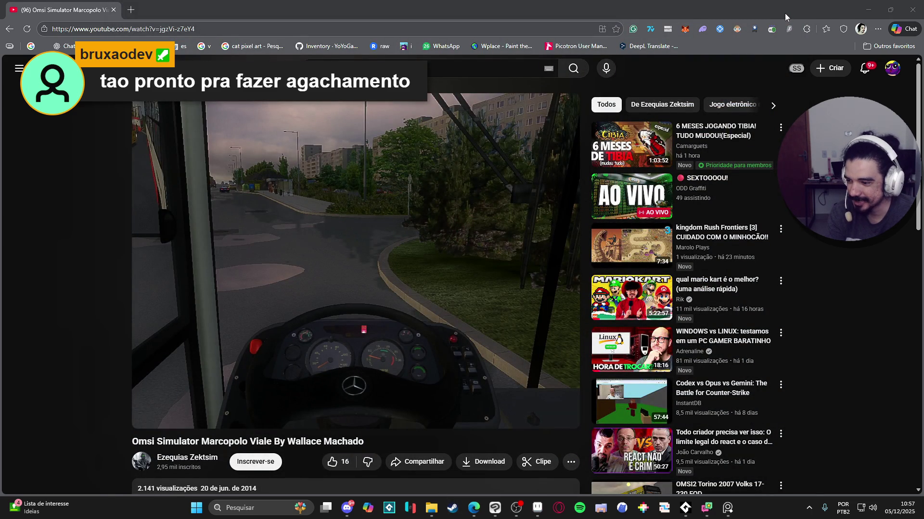
Play the bus simulator video from 0:33 and pause it at 1:00.
right_click(781, 16)
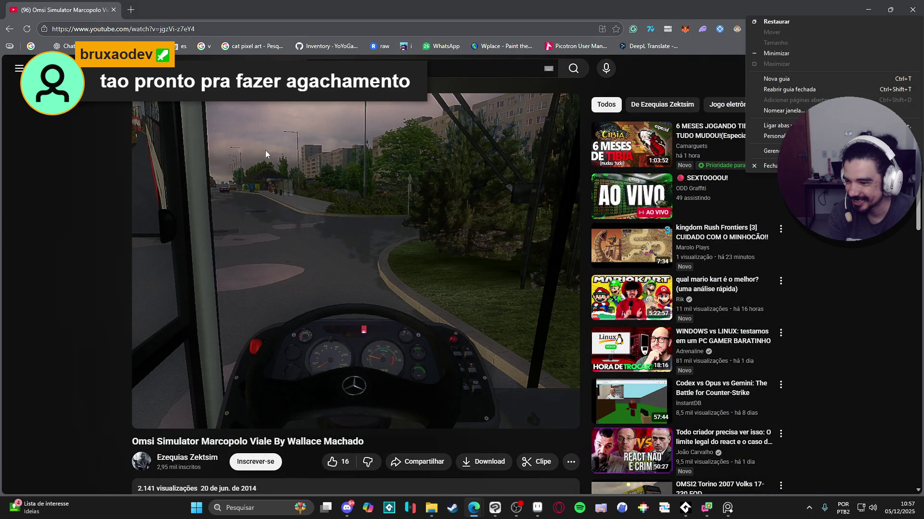
click(91, 160)
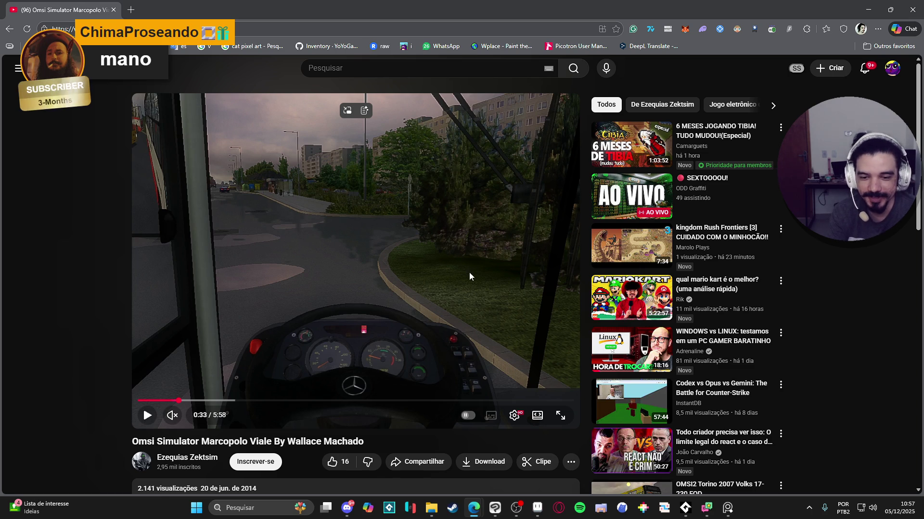
click(394, 217)
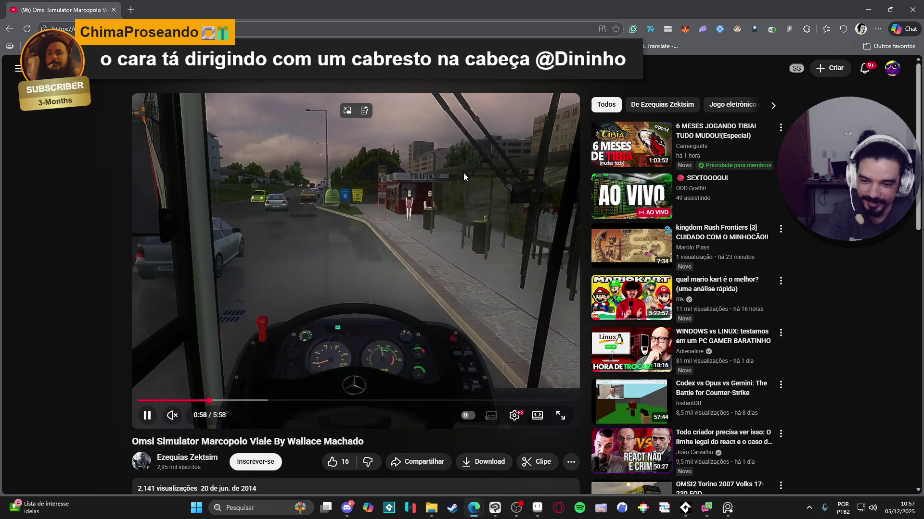
click(463, 178)
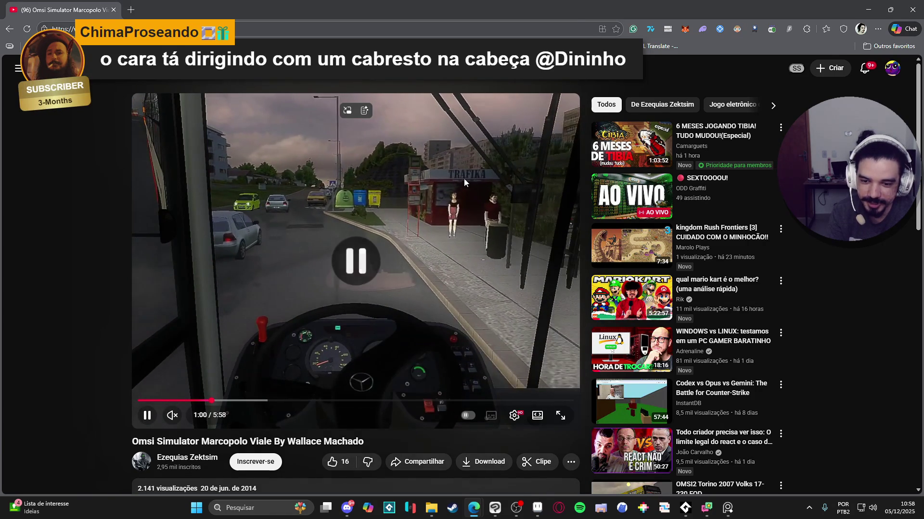
Resume the bus video from 1:00 into the passenger boarding scenes.
click(448, 181)
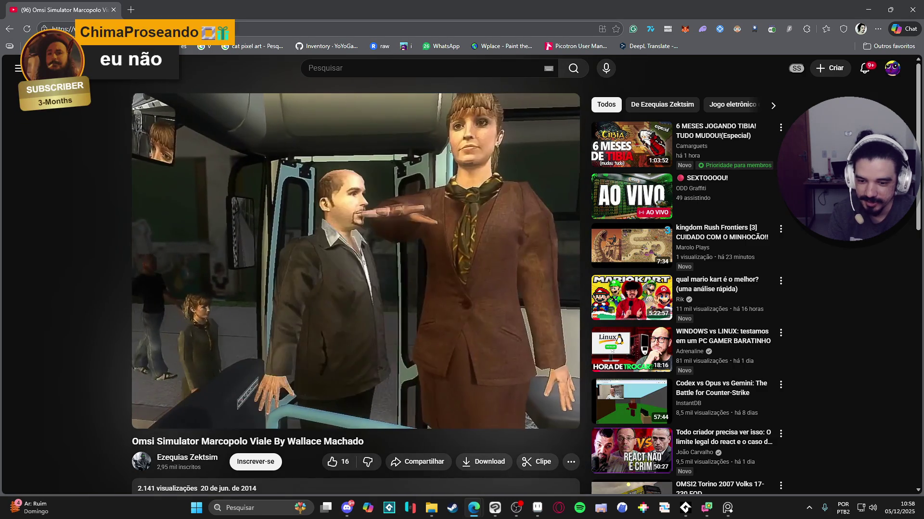
Pause the bus video at 1:57, close the browser, and return to the SE INSCREVE! sketch.
click(503, 272)
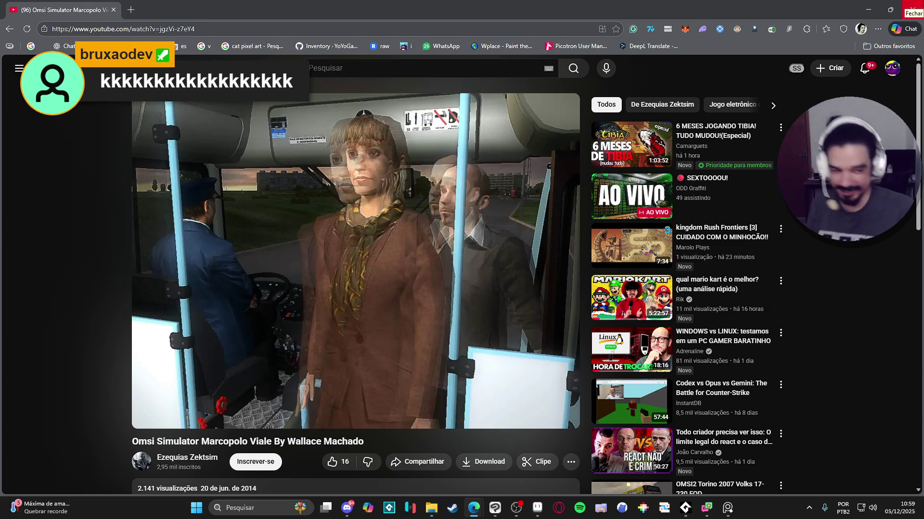
click(913, 10)
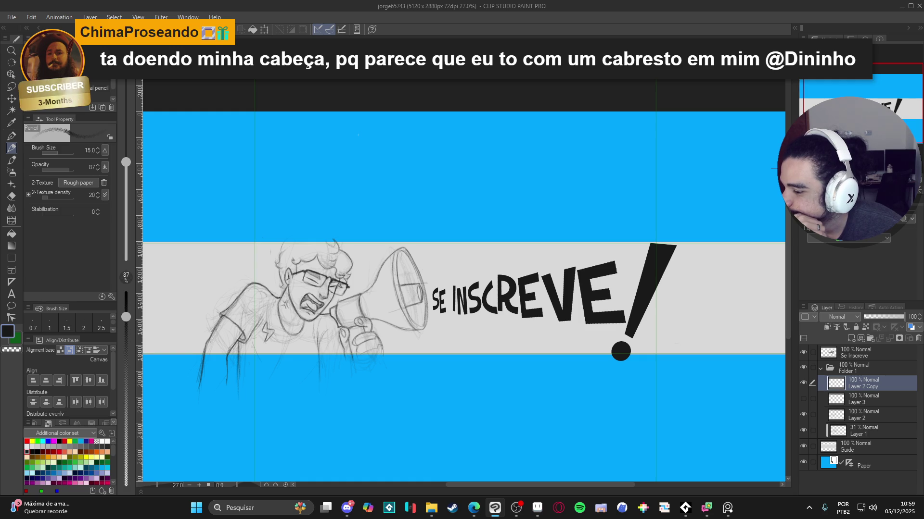
key(alt+Tab)
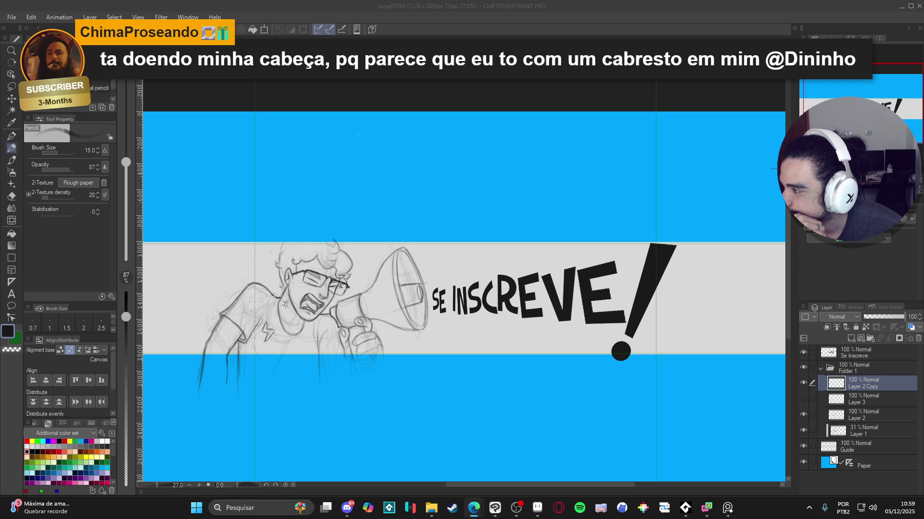